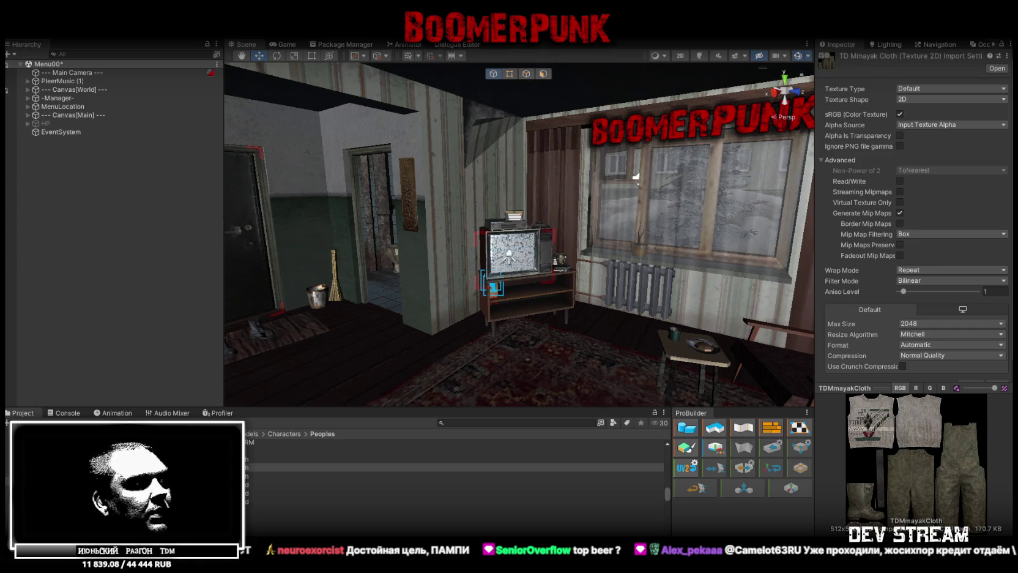
- Switch from Unity to the Blockbench window with the Mayak model and orbit the view
{"action": "key", "text": "alt+Tab"}
{"action": "left_click_drag", "start_coordinate": [719, 319], "coordinate": [694, 324]}
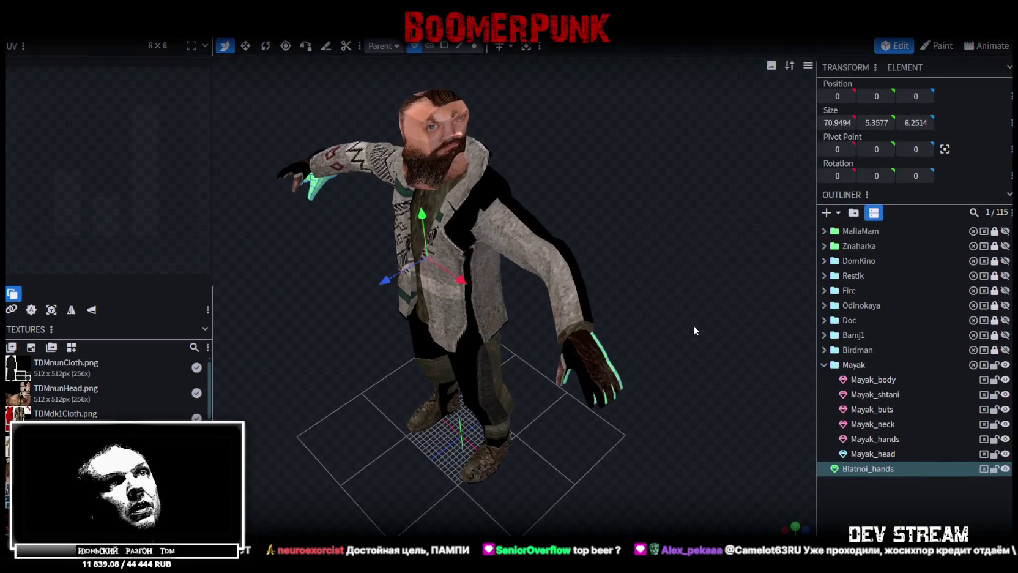
- Select the Mayak_body and Mayak_hands meshes in vertex editing mode
{"action": "left_click", "coordinate": [891, 380]}
{"action": "left_click", "coordinate": [887, 453], "text": "ctrl"}
{"action": "left_click_drag", "start_coordinate": [693, 350], "coordinate": [612, 276]}
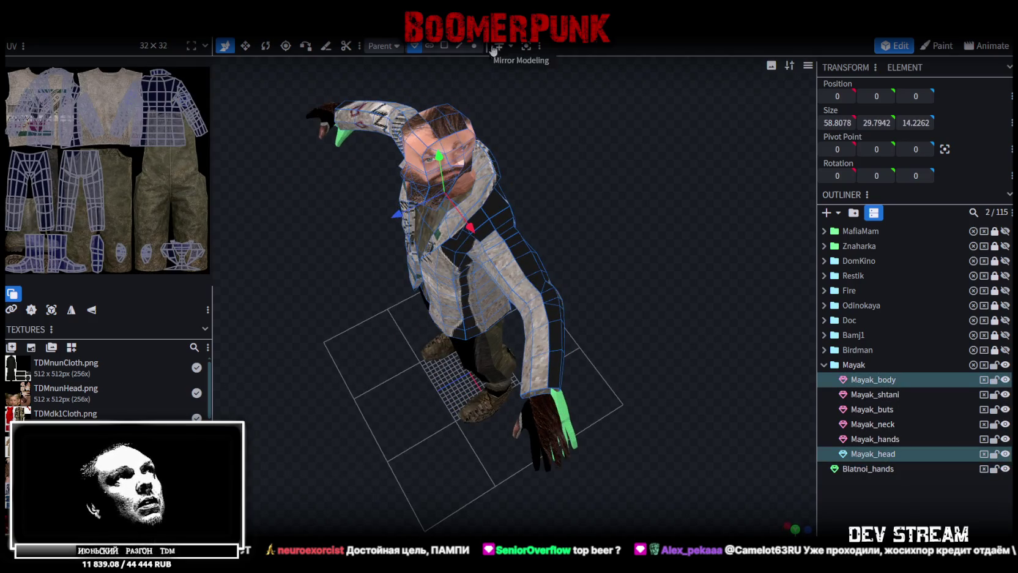
{"action": "left_click", "coordinate": [474, 46]}
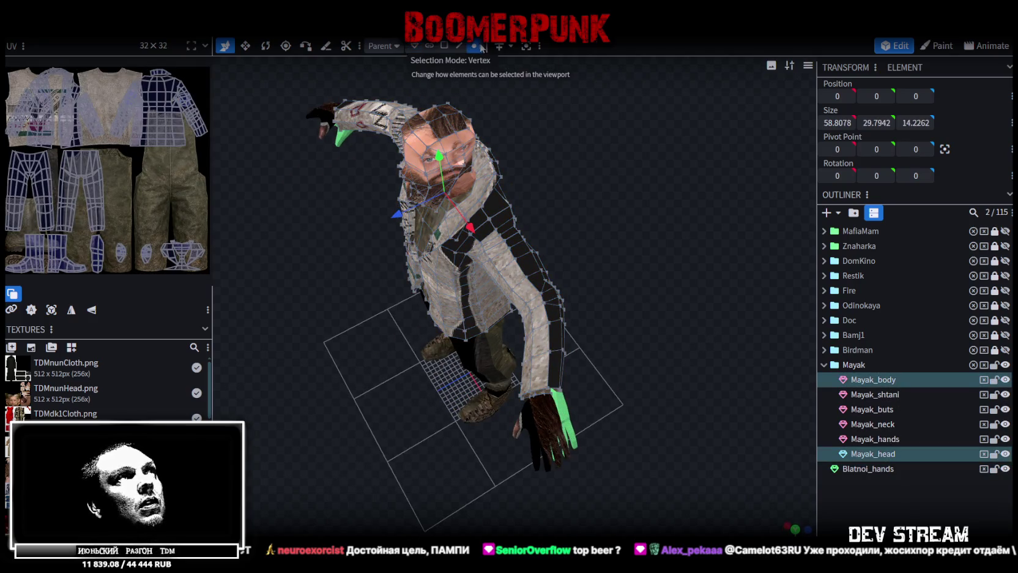
{"action": "left_click", "coordinate": [873, 454], "text": "ctrl"}
{"action": "left_click", "coordinate": [875, 438], "text": "ctrl"}
{"action": "left_click_drag", "start_coordinate": [636, 368], "coordinate": [610, 449]}
- Box-select one hand's vertices and shift them along the depth (Z) axis
{"action": "mouse_move", "coordinate": [449, 532]}
{"action": "left_mouse_down"}
{"action": "mouse_move", "coordinate": [639, 358]}
{"action": "mouse_move", "coordinate": [651, 379]}
{"action": "left_mouse_up"}
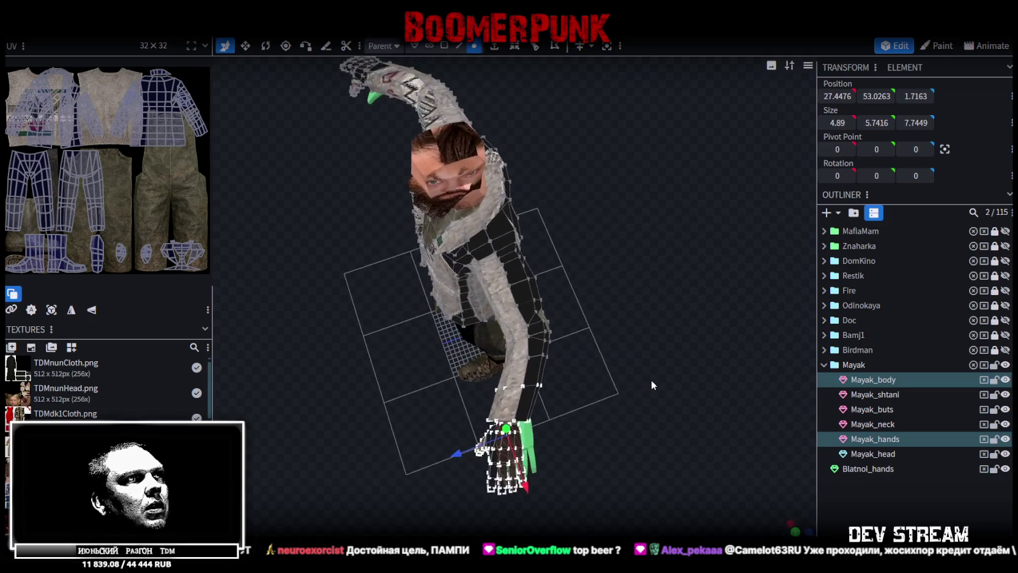
{"action": "left_click_drag", "start_coordinate": [443, 530], "coordinate": [621, 378]}
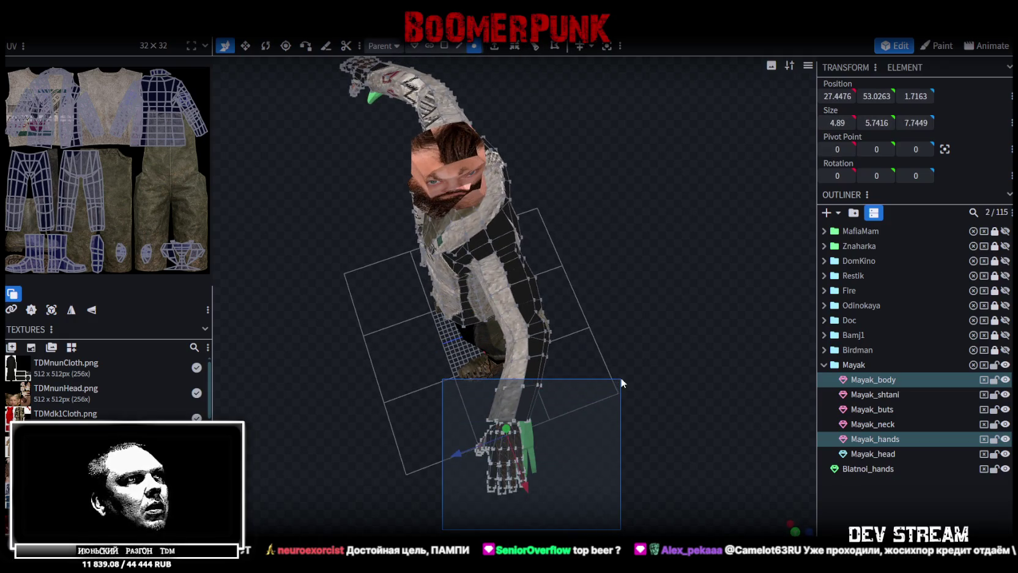
{"action": "left_click_drag", "start_coordinate": [453, 455], "coordinate": [470, 451]}
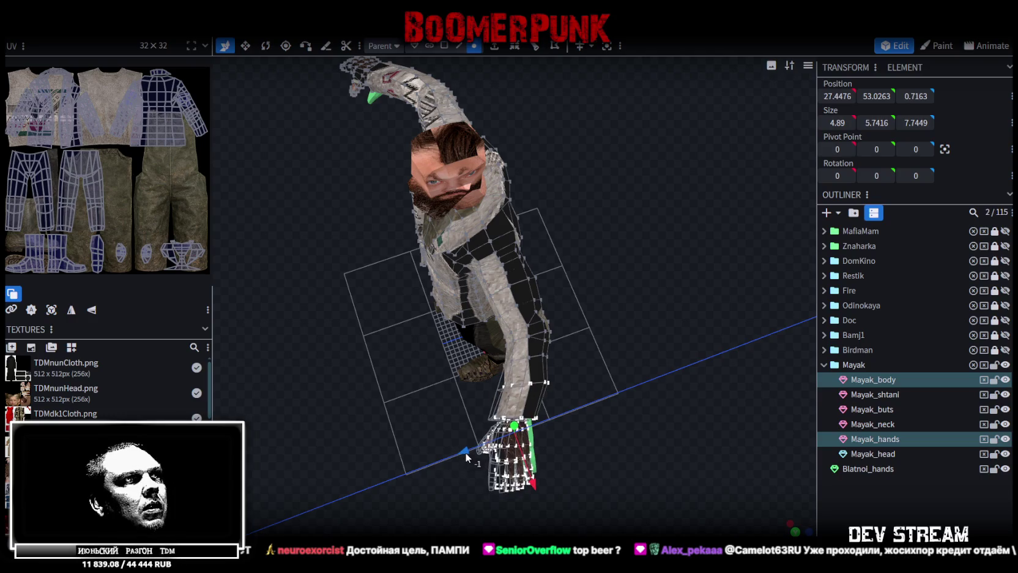
{"action": "mouse_move", "coordinate": [470, 451]}
{"action": "left_mouse_down"}
{"action": "mouse_move", "coordinate": [429, 445]}
{"action": "mouse_move", "coordinate": [676, 402]}
{"action": "mouse_move", "coordinate": [670, 424]}
{"action": "mouse_move", "coordinate": [682, 351]}
{"action": "mouse_move", "coordinate": [657, 288]}
{"action": "mouse_move", "coordinate": [627, 276]}
{"action": "mouse_move", "coordinate": [511, 300]}
{"action": "mouse_move", "coordinate": [505, 306]}
{"action": "mouse_move", "coordinate": [753, 300]}
{"action": "mouse_move", "coordinate": [667, 390]}
{"action": "mouse_move", "coordinate": [740, 370]}
{"action": "mouse_move", "coordinate": [660, 394]}
{"action": "mouse_move", "coordinate": [668, 418]}
{"action": "mouse_move", "coordinate": [706, 426]}
{"action": "mouse_move", "coordinate": [676, 405]}
{"action": "mouse_move", "coordinate": [678, 461]}
{"action": "mouse_move", "coordinate": [646, 384]}
{"action": "mouse_move", "coordinate": [605, 372]}
{"action": "left_mouse_up"}
{"action": "key", "text": "Right"}
{"action": "key", "text": "Up"}
{"action": "left_click_drag", "start_coordinate": [552, 421], "coordinate": [555, 416]}
{"action": "mouse_move", "coordinate": [628, 453]}
{"action": "left_mouse_down"}
{"action": "mouse_move", "coordinate": [569, 510]}
{"action": "mouse_move", "coordinate": [553, 386]}
{"action": "mouse_move", "coordinate": [530, 339]}
{"action": "mouse_move", "coordinate": [511, 349]}
{"action": "mouse_move", "coordinate": [515, 458]}
{"action": "mouse_move", "coordinate": [534, 481]}
{"action": "mouse_move", "coordinate": [588, 501]}
{"action": "mouse_move", "coordinate": [671, 499]}
{"action": "mouse_move", "coordinate": [650, 436]}
{"action": "mouse_move", "coordinate": [689, 445]}
{"action": "mouse_move", "coordinate": [563, 316]}
{"action": "mouse_move", "coordinate": [494, 264]}
{"action": "left_mouse_up"}
{"action": "mouse_move", "coordinate": [544, 399]}
{"action": "left_mouse_down"}
{"action": "mouse_move", "coordinate": [619, 392]}
{"action": "mouse_move", "coordinate": [581, 278]}
{"action": "mouse_move", "coordinate": [661, 316]}
{"action": "mouse_move", "coordinate": [389, 314]}
{"action": "mouse_move", "coordinate": [445, 388]}
{"action": "mouse_move", "coordinate": [488, 404]}
{"action": "mouse_move", "coordinate": [481, 440]}
{"action": "mouse_move", "coordinate": [408, 420]}
{"action": "mouse_move", "coordinate": [421, 427]}
{"action": "left_mouse_up"}
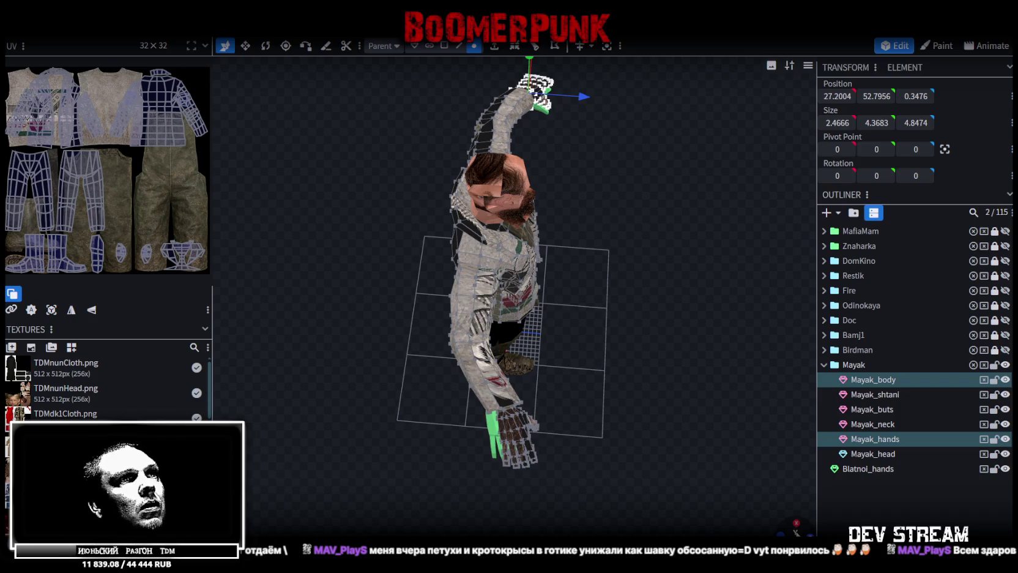
{"action": "left_click", "coordinate": [796, 528]}
- From top view, box-select all vertices of the other hand
{"action": "scroll", "coordinate": [578, 412], "scroll_direction": "down", "scroll_amount": 2}
{"action": "scroll", "coordinate": [515, 342], "scroll_direction": "up", "scroll_amount": 4}
{"action": "scroll", "coordinate": [516, 343], "scroll_direction": "up", "scroll_amount": 1}
{"action": "left_click_drag", "start_coordinate": [449, 333], "coordinate": [566, 418]}
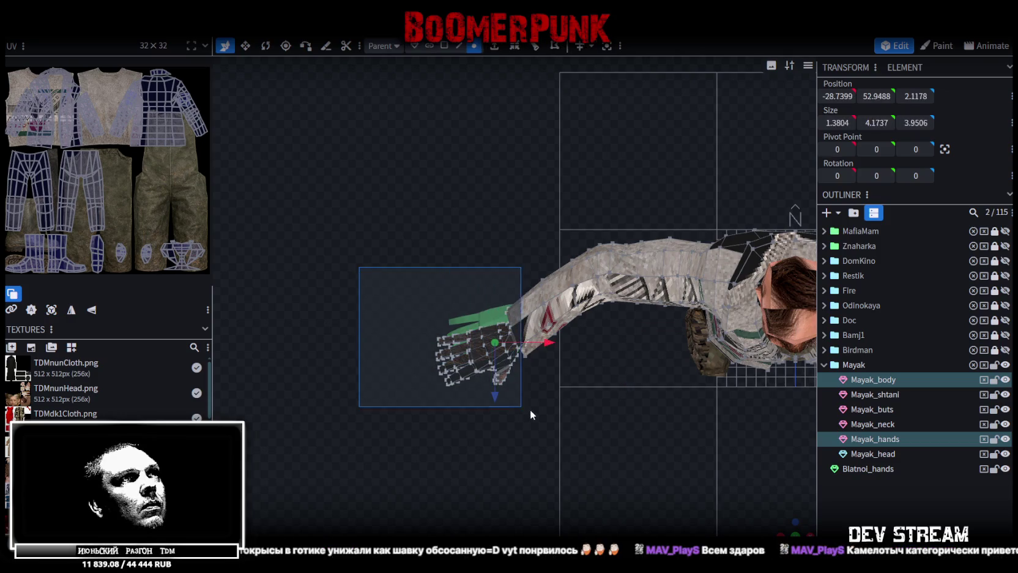
{"action": "scroll", "coordinate": [700, 451], "scroll_direction": "down", "scroll_amount": 3}
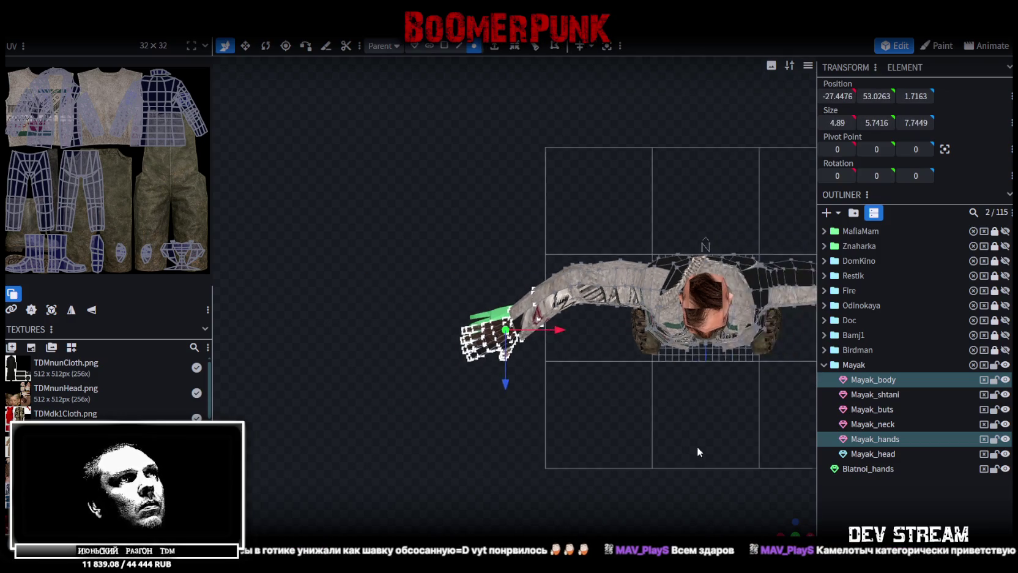
{"action": "scroll", "coordinate": [554, 400], "scroll_direction": "down", "scroll_amount": 2}
{"action": "left_click_drag", "start_coordinate": [531, 398], "coordinate": [646, 413]}
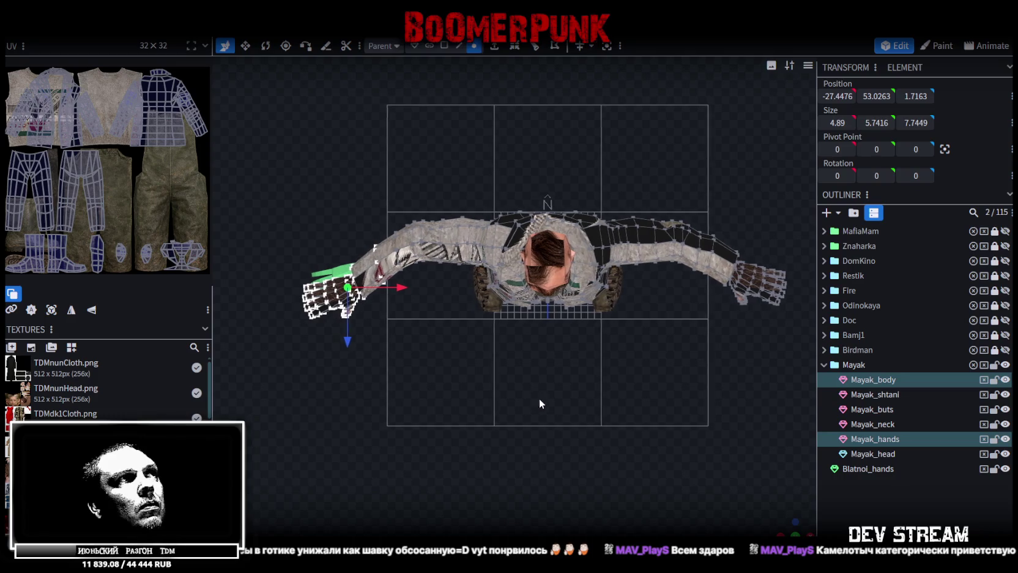
{"action": "scroll", "coordinate": [798, 509], "scroll_direction": "up", "scroll_amount": 5}
{"action": "scroll", "coordinate": [623, 424], "scroll_direction": "down", "scroll_amount": 3}
{"action": "mouse_move", "coordinate": [623, 424]}
{"action": "left_mouse_down"}
{"action": "mouse_move", "coordinate": [626, 398]}
{"action": "mouse_move", "coordinate": [640, 402]}
{"action": "mouse_move", "coordinate": [601, 426]}
{"action": "mouse_move", "coordinate": [551, 432]}
{"action": "left_mouse_up"}
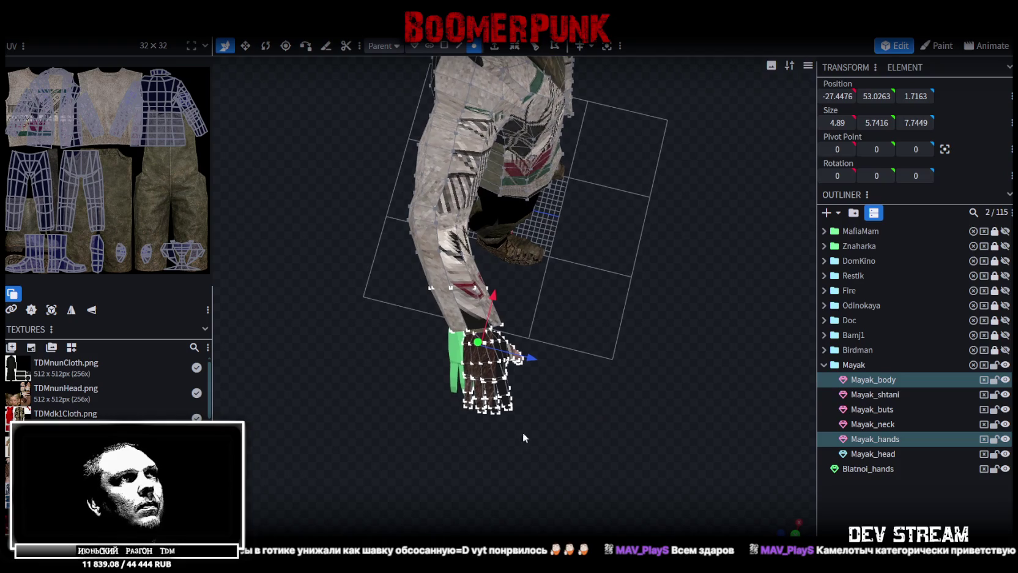
{"action": "left_click_drag", "start_coordinate": [384, 449], "coordinate": [567, 271]}
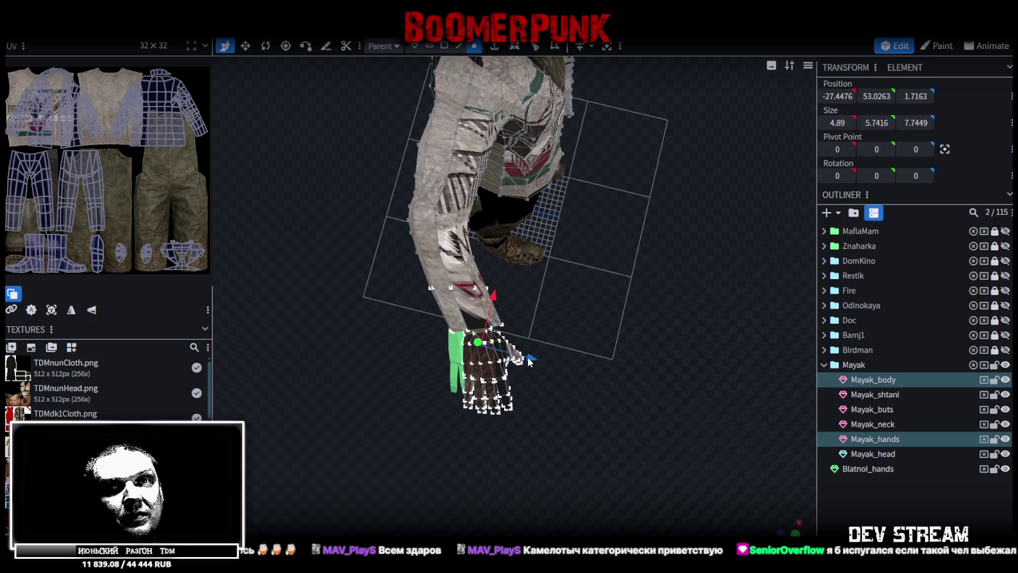
- Move the hand one unit along Z and one unit inward along X
{"action": "left_click_drag", "start_coordinate": [532, 362], "coordinate": [510, 358]}
{"action": "left_click_drag", "start_coordinate": [474, 299], "coordinate": [482, 296]}
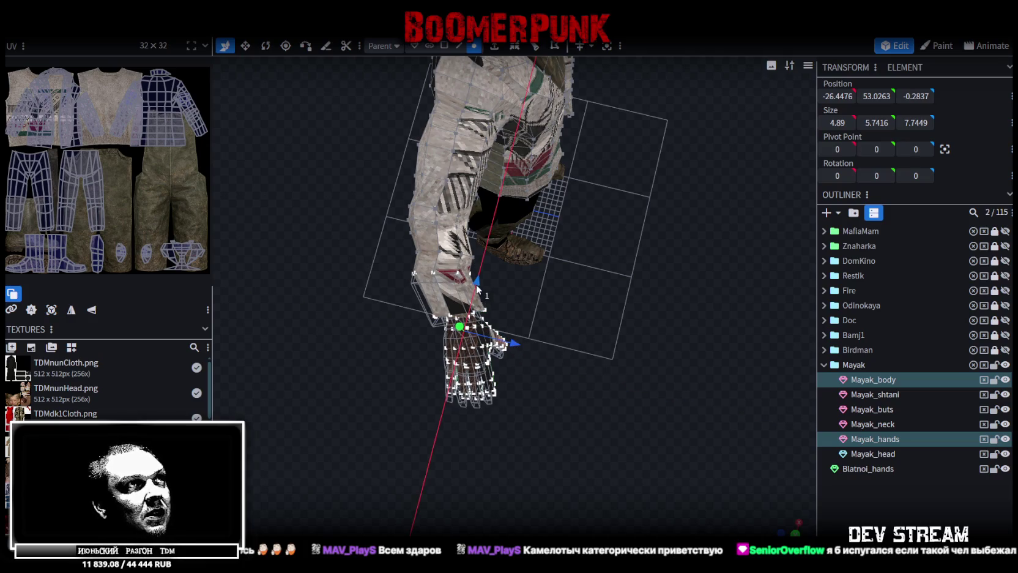
{"action": "mouse_move", "coordinate": [597, 399]}
{"action": "left_mouse_down"}
{"action": "mouse_move", "coordinate": [642, 379]}
{"action": "mouse_move", "coordinate": [649, 343]}
{"action": "mouse_move", "coordinate": [627, 192]}
{"action": "mouse_move", "coordinate": [651, 417]}
{"action": "mouse_move", "coordinate": [609, 521]}
{"action": "mouse_move", "coordinate": [609, 495]}
{"action": "mouse_move", "coordinate": [573, 447]}
{"action": "mouse_move", "coordinate": [366, 451]}
{"action": "mouse_move", "coordinate": [297, 433]}
{"action": "mouse_move", "coordinate": [618, 429]}
{"action": "mouse_move", "coordinate": [587, 350]}
{"action": "mouse_move", "coordinate": [535, 416]}
{"action": "mouse_move", "coordinate": [581, 381]}
{"action": "left_mouse_up"}
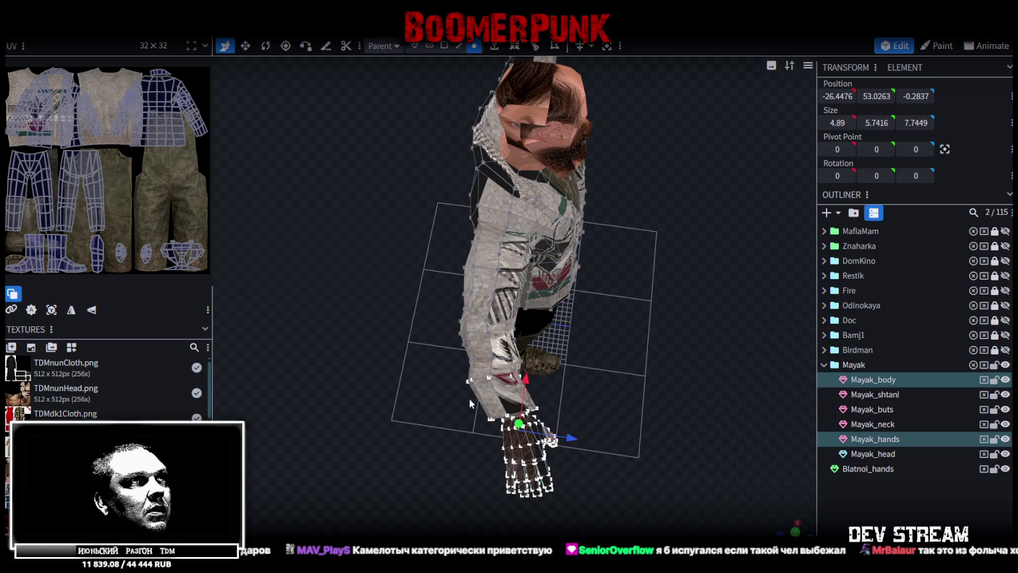
- Box-select the coat's forearm vertices on Mayak_body only
{"action": "mouse_move", "coordinate": [442, 403]}
{"action": "left_mouse_down", "text": "ctrl"}
{"action": "mouse_move", "coordinate": [547, 370]}
{"action": "mouse_move", "coordinate": [562, 394]}
{"action": "left_mouse_up", "text": "ctrl"}
{"action": "left_click_drag", "start_coordinate": [425, 403], "coordinate": [549, 377], "text": "ctrl"}
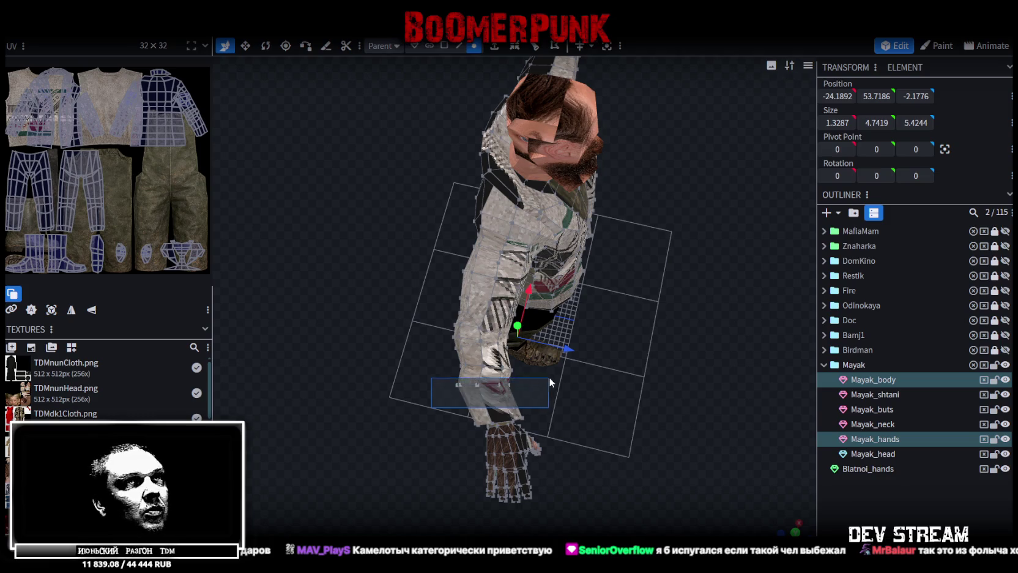
{"action": "left_click", "coordinate": [860, 383]}
{"action": "mouse_move", "coordinate": [441, 414]}
{"action": "left_mouse_down", "text": "ctrl"}
{"action": "mouse_move", "coordinate": [554, 384]}
{"action": "mouse_move", "coordinate": [542, 408]}
{"action": "mouse_move", "coordinate": [643, 419]}
{"action": "mouse_move", "coordinate": [597, 374]}
{"action": "mouse_move", "coordinate": [776, 490]}
{"action": "left_mouse_up", "text": "ctrl"}
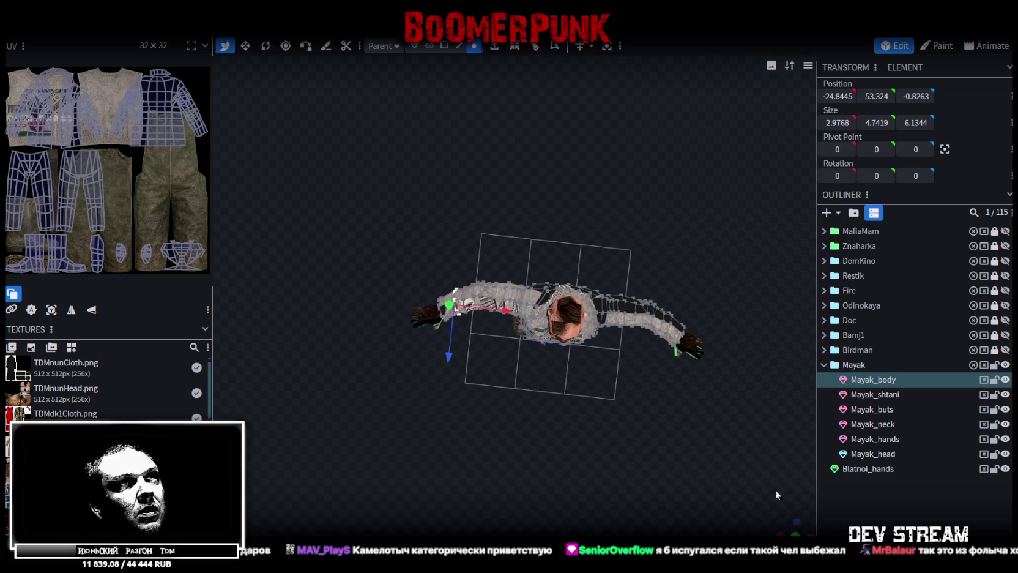
{"action": "key", "text": "KP_8"}
{"action": "right_click_drag", "start_coordinate": [672, 401], "coordinate": [497, 422]}
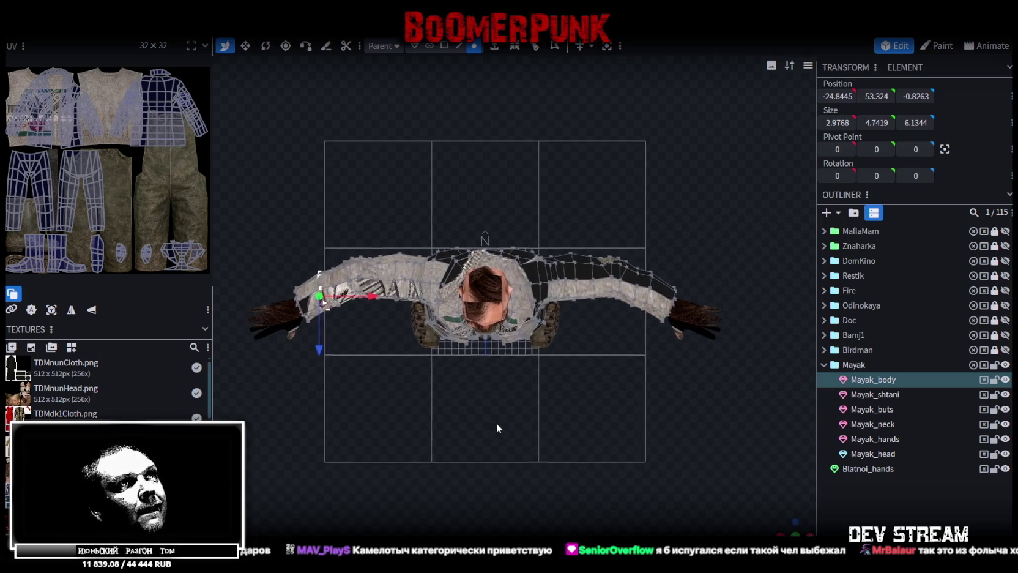
{"action": "left_click", "coordinate": [666, 279]}
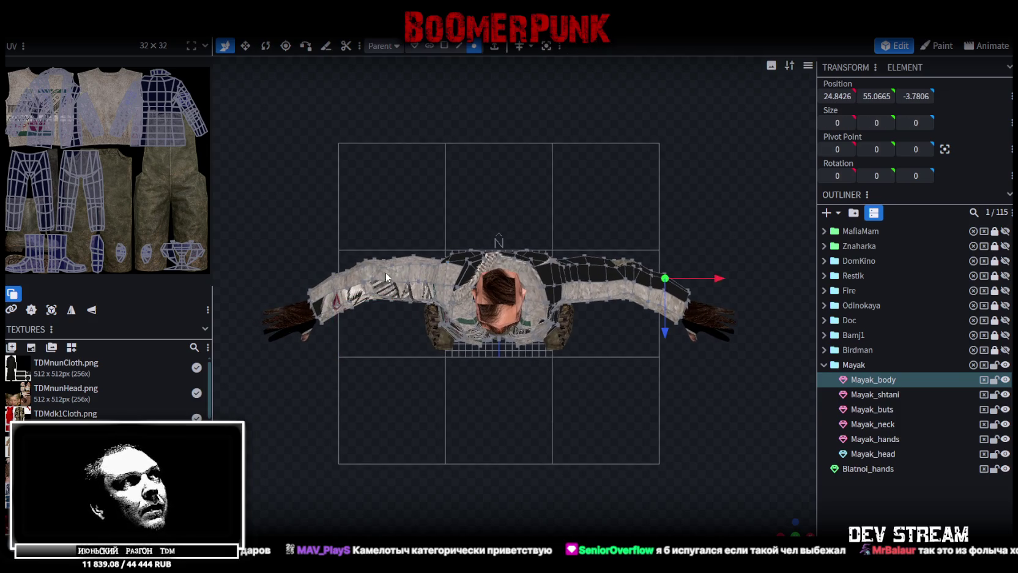
{"action": "left_click", "coordinate": [334, 281]}
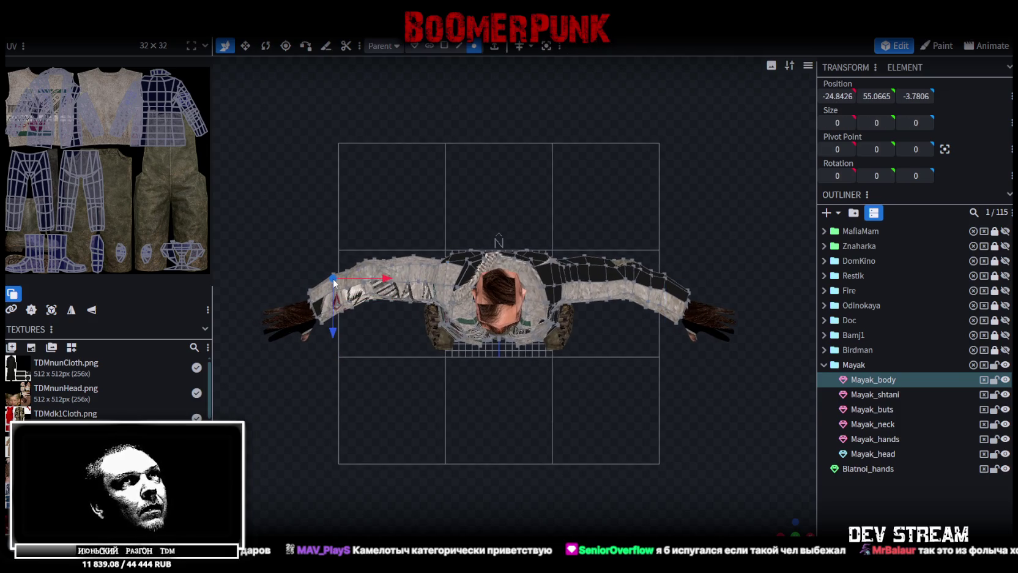
{"action": "left_click", "coordinate": [665, 279]}
{"action": "scroll", "coordinate": [705, 485], "scroll_direction": "down", "scroll_amount": 2}
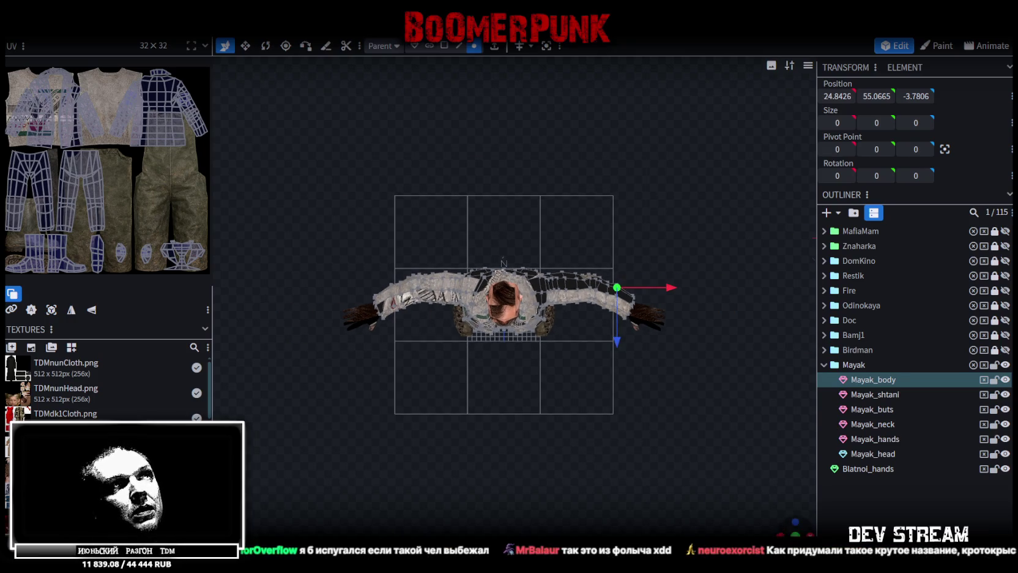
{"action": "mouse_move", "coordinate": [702, 409]}
{"action": "left_mouse_down"}
{"action": "mouse_move", "coordinate": [583, 358]}
{"action": "mouse_move", "coordinate": [635, 433]}
{"action": "mouse_move", "coordinate": [657, 223]}
{"action": "left_mouse_up"}
{"action": "scroll", "coordinate": [601, 352], "scroll_direction": "up", "scroll_amount": 2}
{"action": "scroll", "coordinate": [556, 231], "scroll_direction": "up", "scroll_amount": 5}
{"action": "mouse_move", "coordinate": [557, 230]}
{"action": "left_mouse_down"}
{"action": "mouse_move", "coordinate": [644, 223]}
{"action": "mouse_move", "coordinate": [684, 187]}
{"action": "left_mouse_up"}
{"action": "scroll", "coordinate": [685, 188], "scroll_direction": "down", "scroll_amount": 3}
{"action": "left_click_drag", "start_coordinate": [732, 383], "coordinate": [684, 362]}
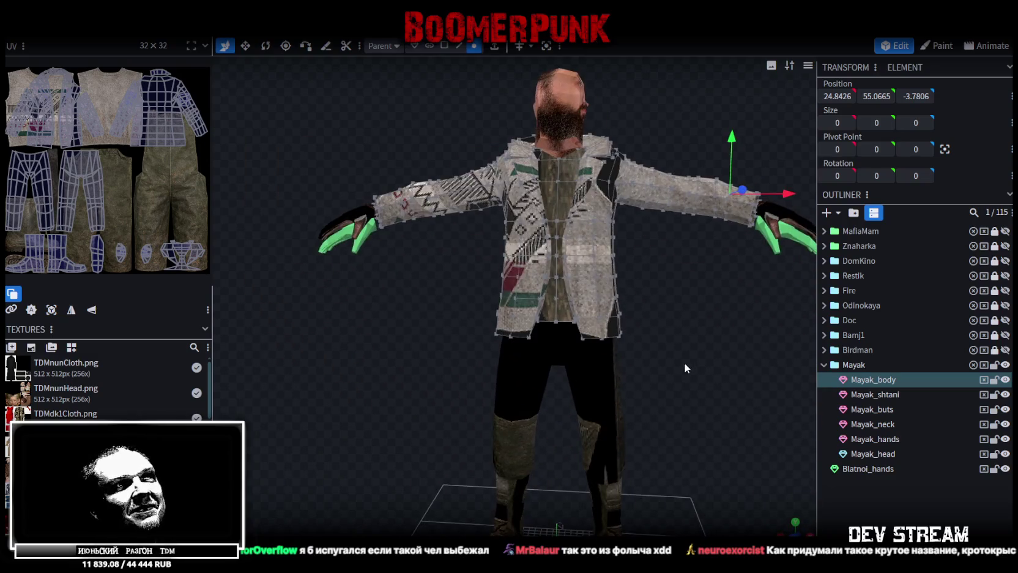
{"action": "scroll", "coordinate": [684, 363], "scroll_direction": "down", "scroll_amount": 3}
{"action": "mouse_move", "coordinate": [683, 333]}
{"action": "left_mouse_down"}
{"action": "mouse_move", "coordinate": [594, 363]}
{"action": "mouse_move", "coordinate": [557, 348]}
{"action": "mouse_move", "coordinate": [716, 346]}
{"action": "left_mouse_up"}
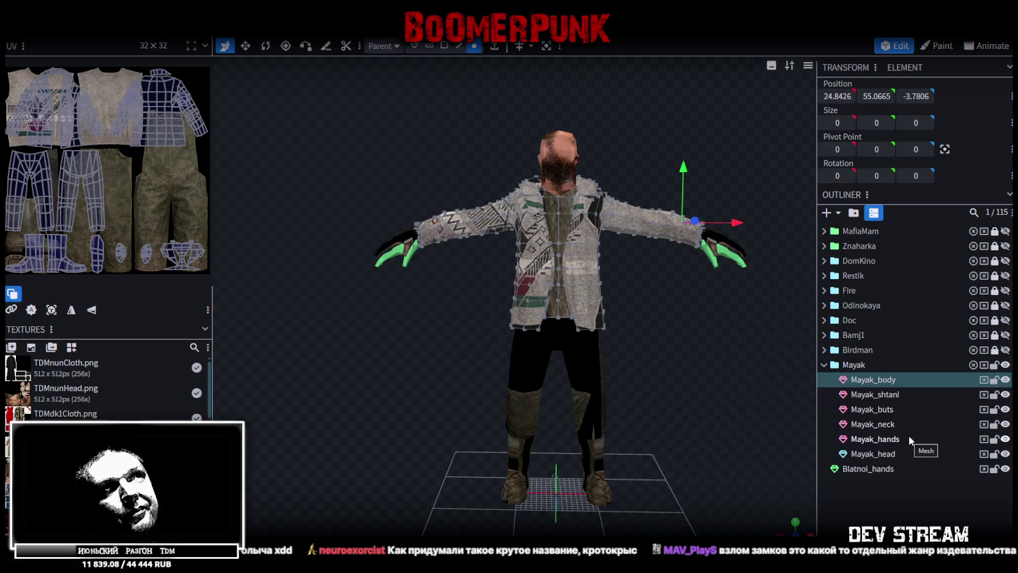
{"action": "left_click", "coordinate": [861, 470]}
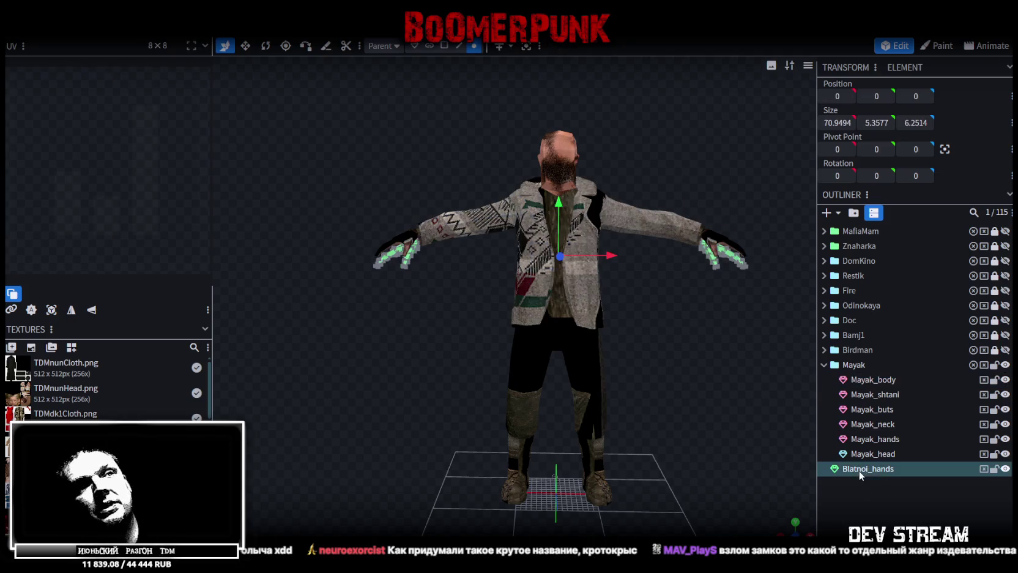
- Delete the Blatnoi_hands mesh and select Mayak_head to display its face-photo UVs
{"action": "key", "text": "Delete"}
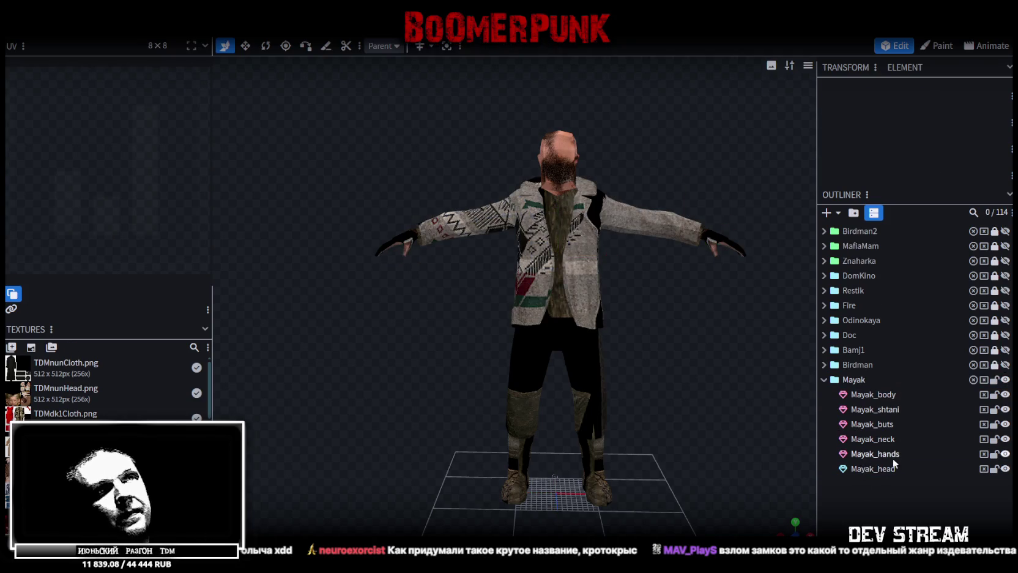
{"action": "left_click", "coordinate": [885, 471]}
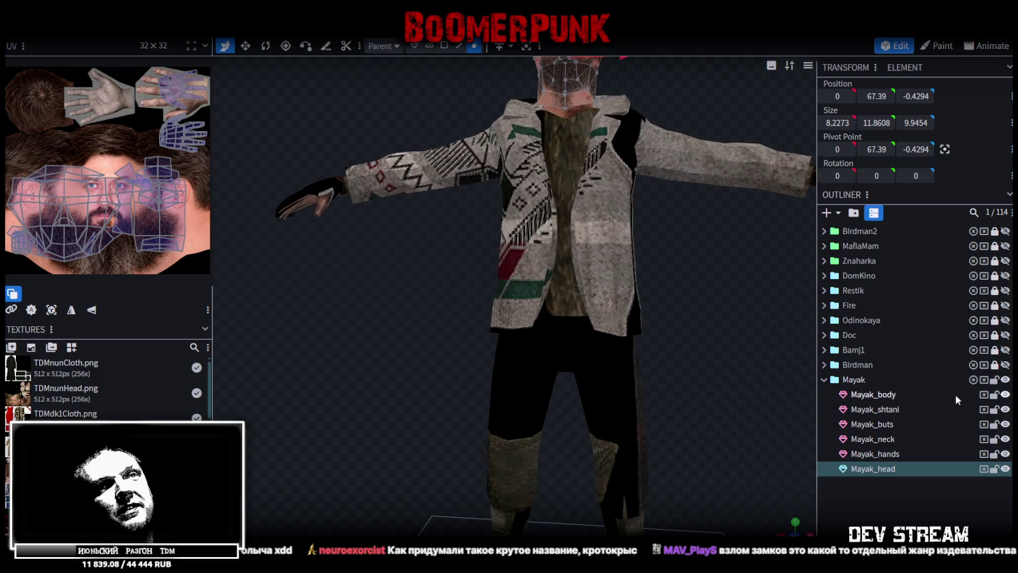
- Lock the Mayak group, reselect Mayak_head and pick a chin face in face mode
{"action": "left_click", "coordinate": [996, 380]}
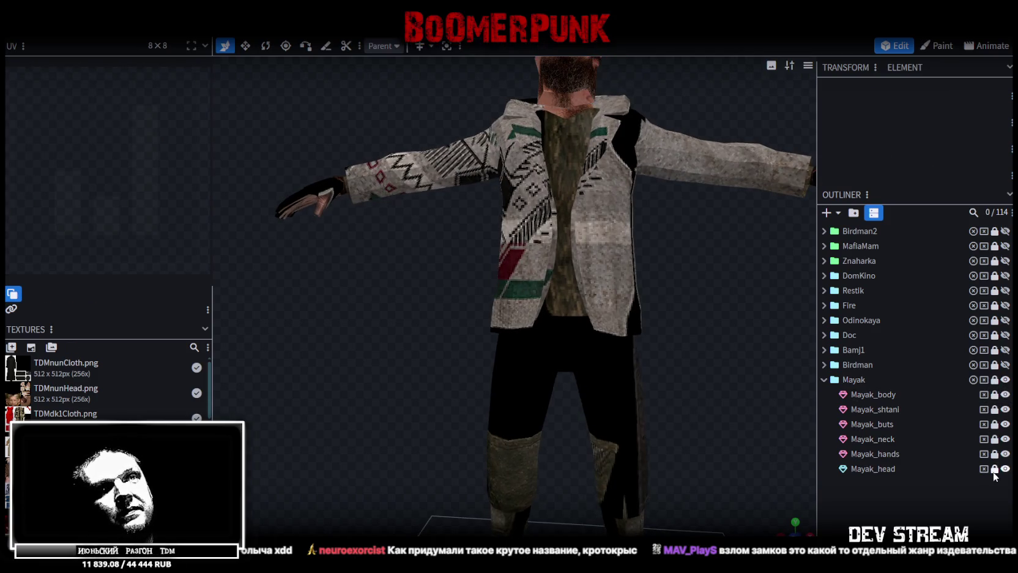
{"action": "left_click", "coordinate": [865, 469]}
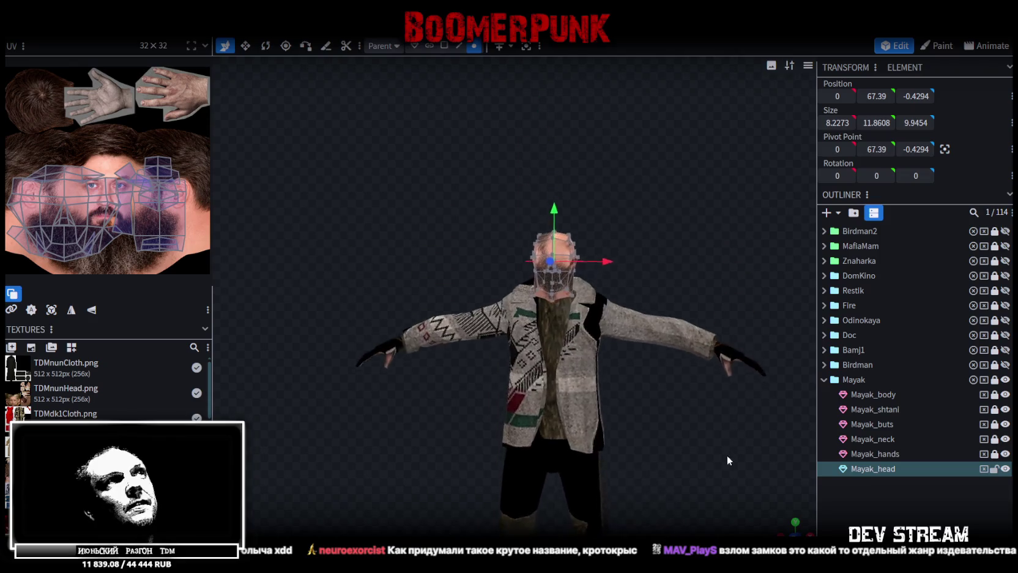
{"action": "mouse_move", "coordinate": [654, 201]}
{"action": "left_mouse_down"}
{"action": "mouse_move", "coordinate": [517, 201]}
{"action": "mouse_move", "coordinate": [595, 193]}
{"action": "mouse_move", "coordinate": [664, 150]}
{"action": "left_mouse_up"}
{"action": "scroll", "coordinate": [668, 146], "scroll_direction": "up", "scroll_amount": 5}
{"action": "mouse_move", "coordinate": [488, 196]}
{"action": "left_mouse_down"}
{"action": "mouse_move", "coordinate": [372, 204]}
{"action": "mouse_move", "coordinate": [381, 214]}
{"action": "mouse_move", "coordinate": [398, 196]}
{"action": "left_mouse_up"}
{"action": "left_click", "coordinate": [439, 47]}
{"action": "left_click", "coordinate": [493, 219]}
{"action": "mouse_move", "coordinate": [493, 219]}
{"action": "left_mouse_down"}
{"action": "mouse_move", "coordinate": [359, 183]}
{"action": "mouse_move", "coordinate": [363, 149]}
{"action": "mouse_move", "coordinate": [507, 124]}
{"action": "left_mouse_up"}
- Add a loop cut across the chin and shift the lower neck vertices 0.7 forward, 0.4 up
{"action": "left_click", "coordinate": [461, 45]}
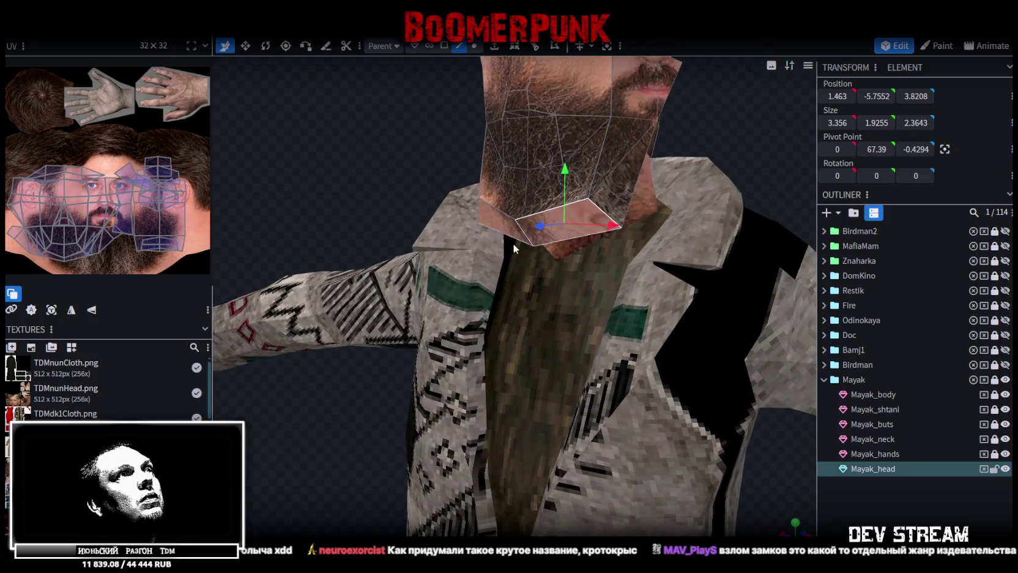
{"action": "left_click", "coordinate": [515, 47]}
{"action": "mouse_move", "coordinate": [546, 180]}
{"action": "left_mouse_down"}
{"action": "mouse_move", "coordinate": [496, 203]}
{"action": "mouse_move", "coordinate": [388, 181]}
{"action": "mouse_move", "coordinate": [392, 170]}
{"action": "mouse_move", "coordinate": [394, 178]}
{"action": "left_mouse_up"}
{"action": "left_click_drag", "start_coordinate": [341, 212], "coordinate": [338, 214]}
{"action": "left_click_drag", "start_coordinate": [395, 160], "coordinate": [380, 154]}
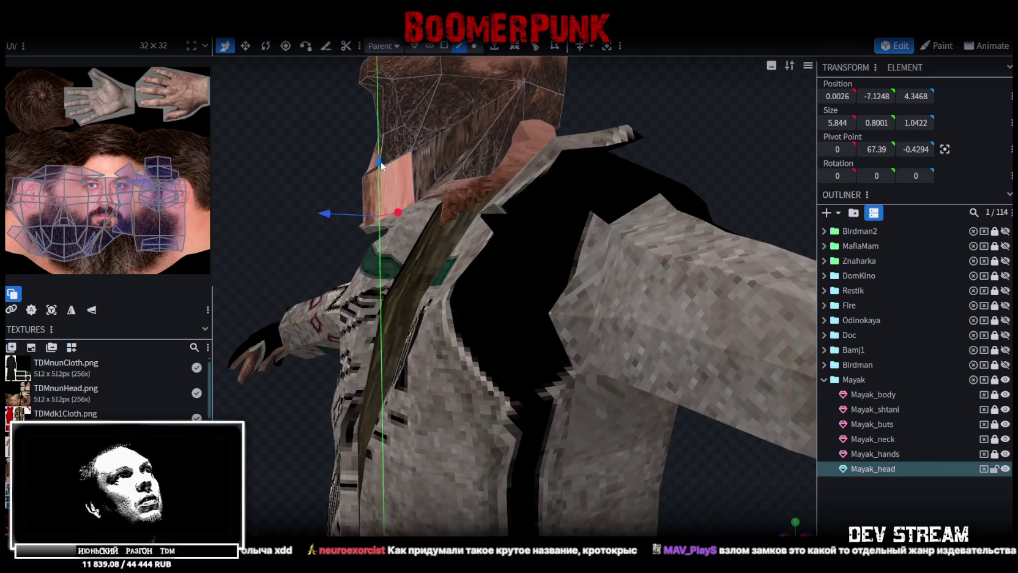
{"action": "mouse_move", "coordinate": [612, 159]}
{"action": "left_mouse_down"}
{"action": "mouse_move", "coordinate": [723, 136]}
{"action": "mouse_move", "coordinate": [656, 180]}
{"action": "mouse_move", "coordinate": [671, 170]}
{"action": "mouse_move", "coordinate": [665, 176]}
{"action": "left_mouse_up"}
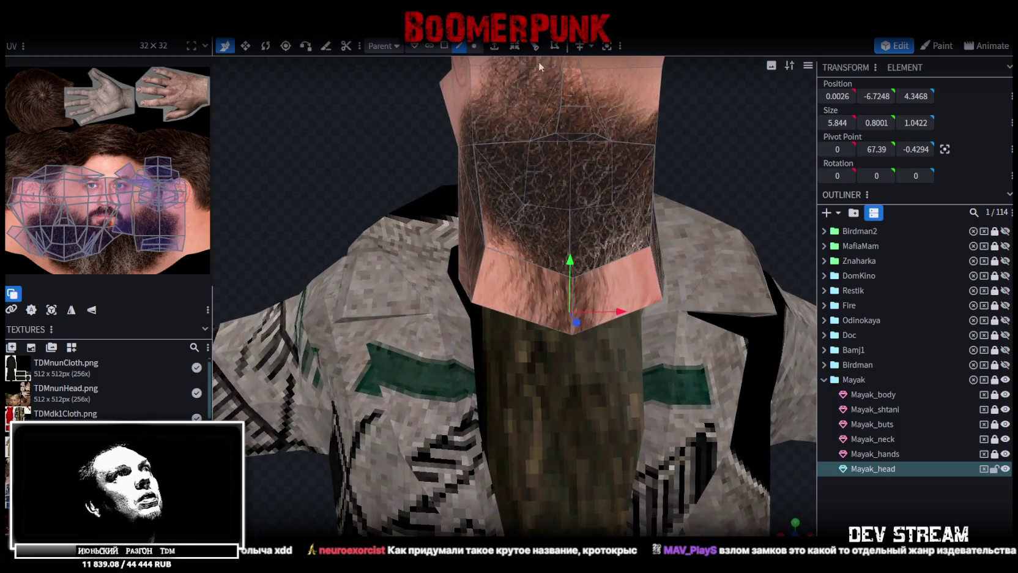
- Scale the two lower beard vertices inward on X by -0.4
{"action": "left_click", "coordinate": [474, 46]}
{"action": "left_click", "coordinate": [485, 251]}
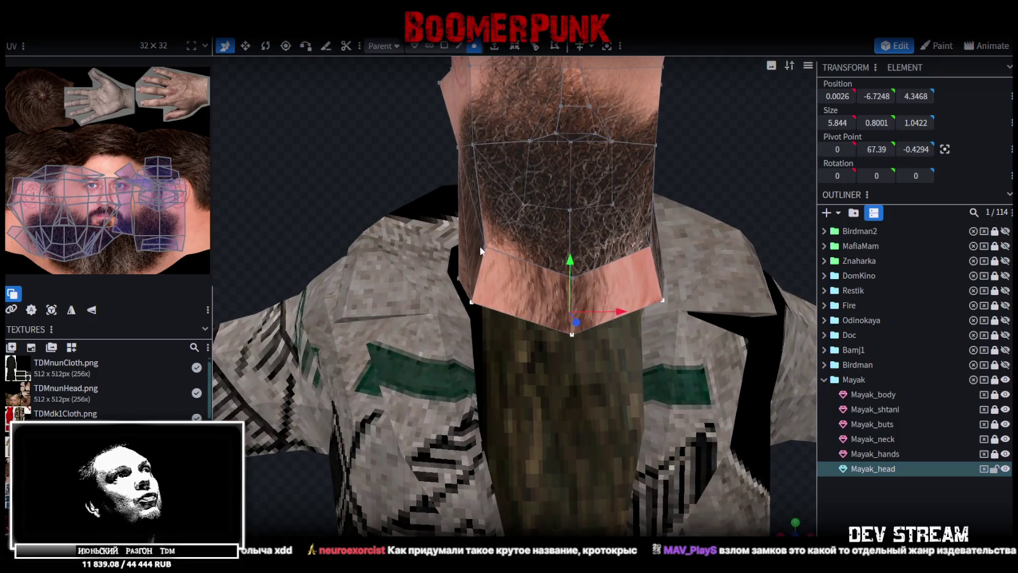
{"action": "left_click", "coordinate": [647, 246], "text": "shift"}
{"action": "key", "text": "s"}
{"action": "left_click_drag", "start_coordinate": [631, 250], "coordinate": [616, 251]}
- Switch to solid shading and pull the two chin vertices inward
{"action": "key", "text": "z"}
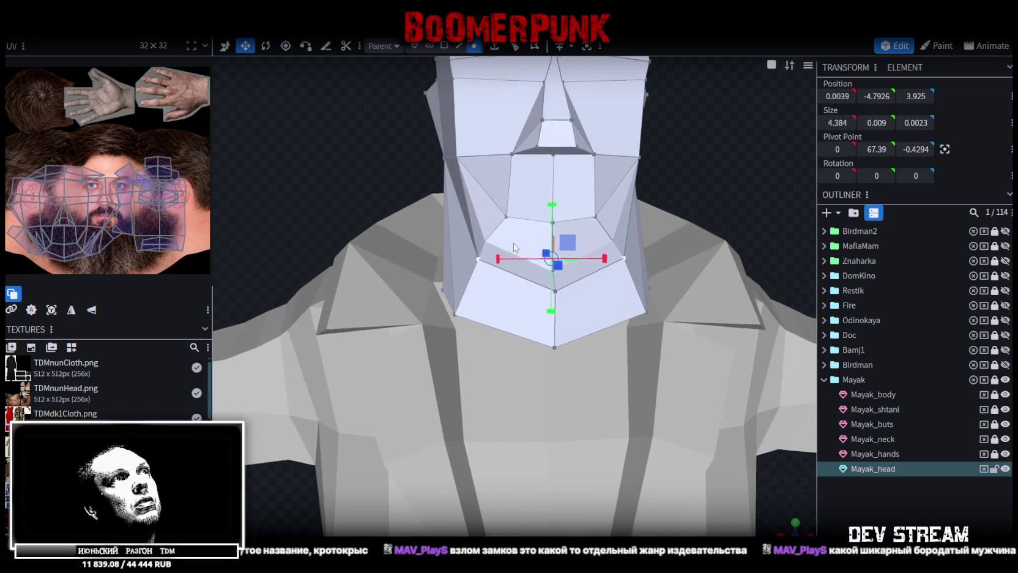
{"action": "left_click", "coordinate": [483, 245]}
{"action": "left_click", "coordinate": [619, 260], "text": "shift"}
{"action": "left_click_drag", "start_coordinate": [600, 245], "coordinate": [587, 246]}
- Select all head vertices and scale the head slightly narrower on X
{"action": "scroll", "coordinate": [696, 177], "scroll_direction": "down", "scroll_amount": 3}
{"action": "mouse_move", "coordinate": [696, 176]}
{"action": "left_mouse_down"}
{"action": "mouse_move", "coordinate": [661, 180]}
{"action": "mouse_move", "coordinate": [721, 163]}
{"action": "mouse_move", "coordinate": [745, 168]}
{"action": "mouse_move", "coordinate": [664, 195]}
{"action": "left_mouse_up"}
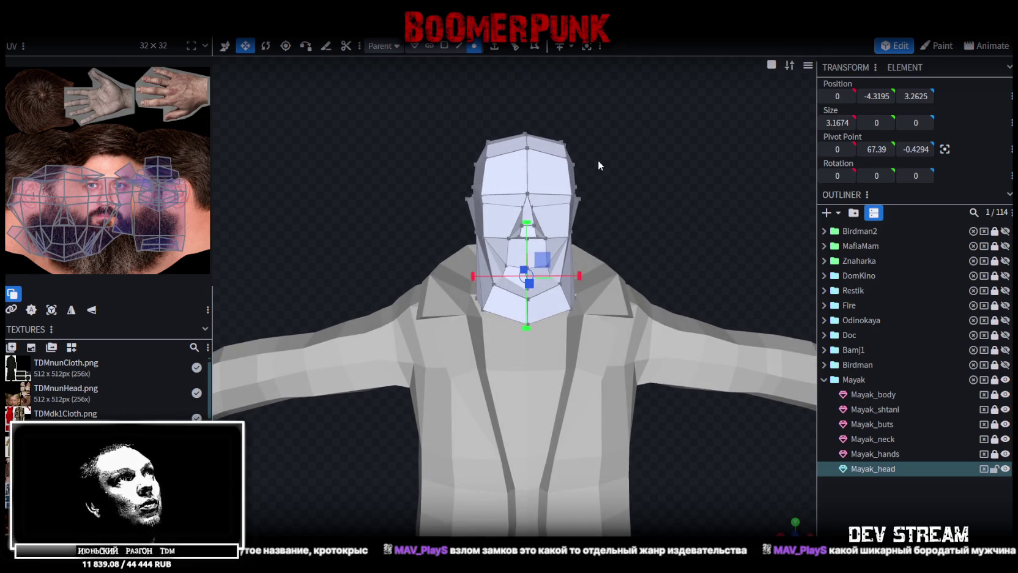
{"action": "key", "text": "ctrl+a"}
{"action": "scroll", "coordinate": [594, 180], "scroll_direction": "up", "scroll_amount": 3}
{"action": "left_click_drag", "start_coordinate": [584, 169], "coordinate": [581, 174]}
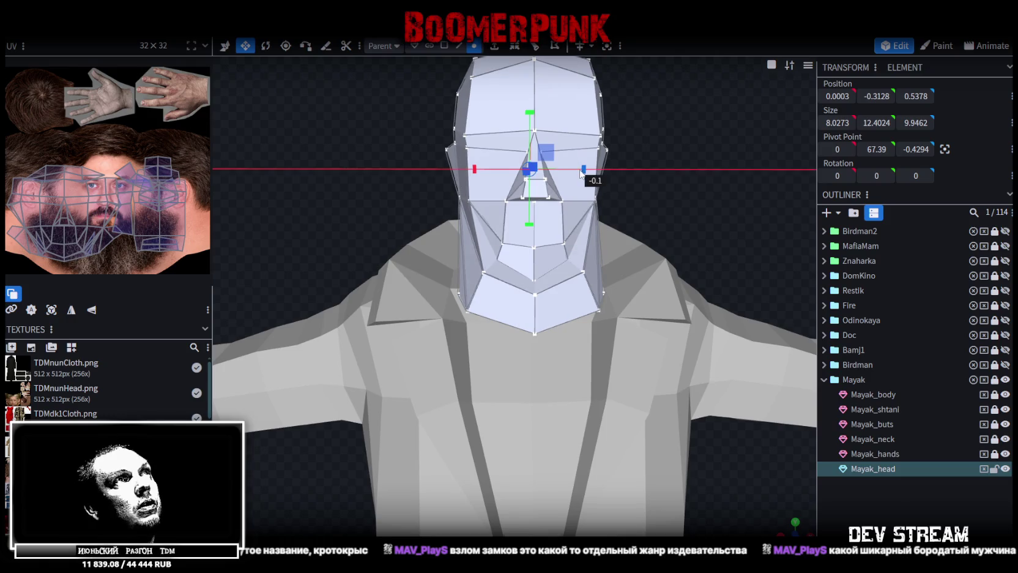
- Select both nose side faces and move them inward to narrow the nose
{"action": "scroll", "coordinate": [682, 186], "scroll_direction": "up", "scroll_amount": 3}
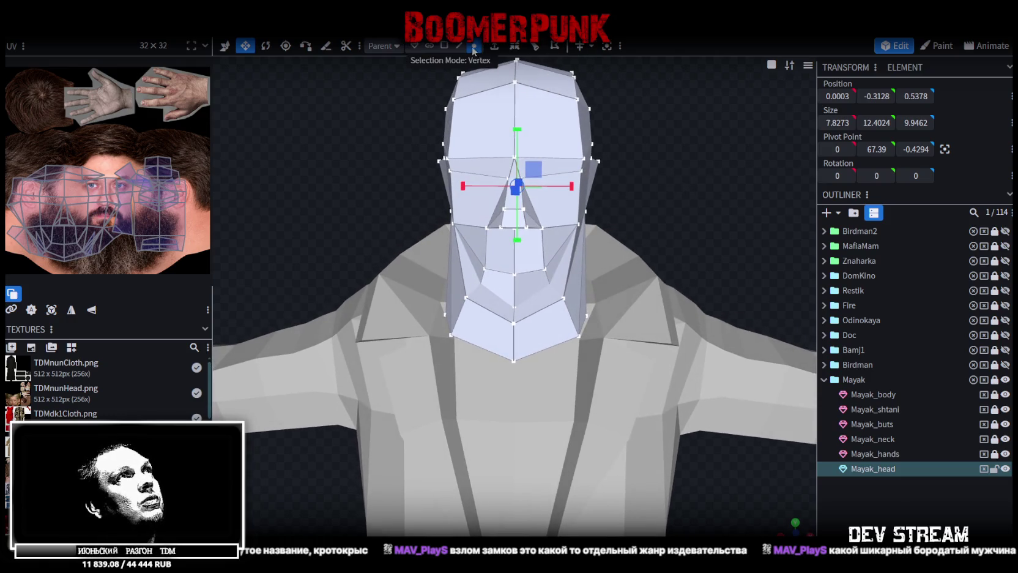
{"action": "left_click", "coordinate": [444, 46]}
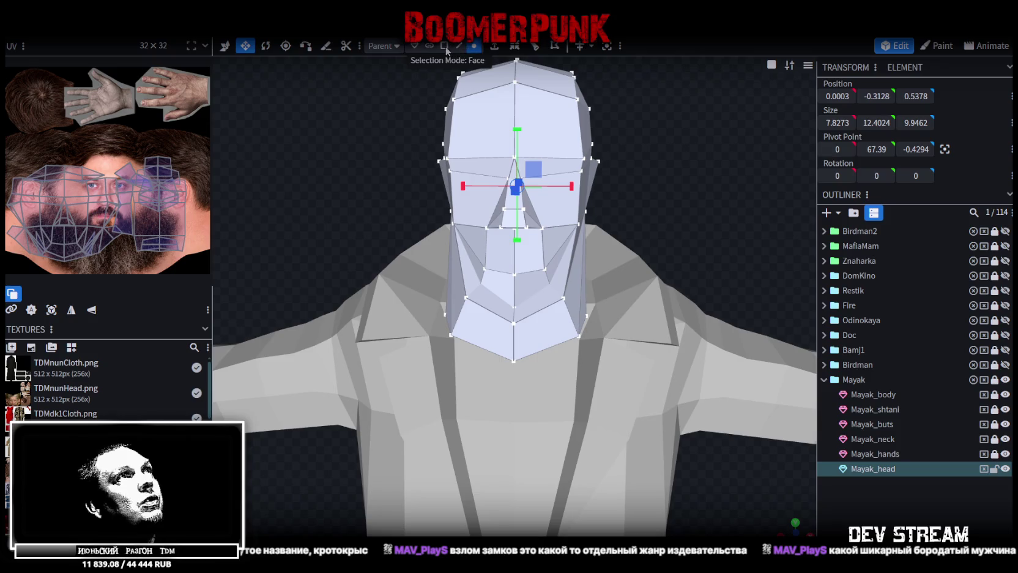
{"action": "scroll", "coordinate": [539, 171], "scroll_direction": "up", "scroll_amount": 3}
{"action": "left_click", "coordinate": [545, 166]}
{"action": "left_click", "coordinate": [477, 173], "text": "shift"}
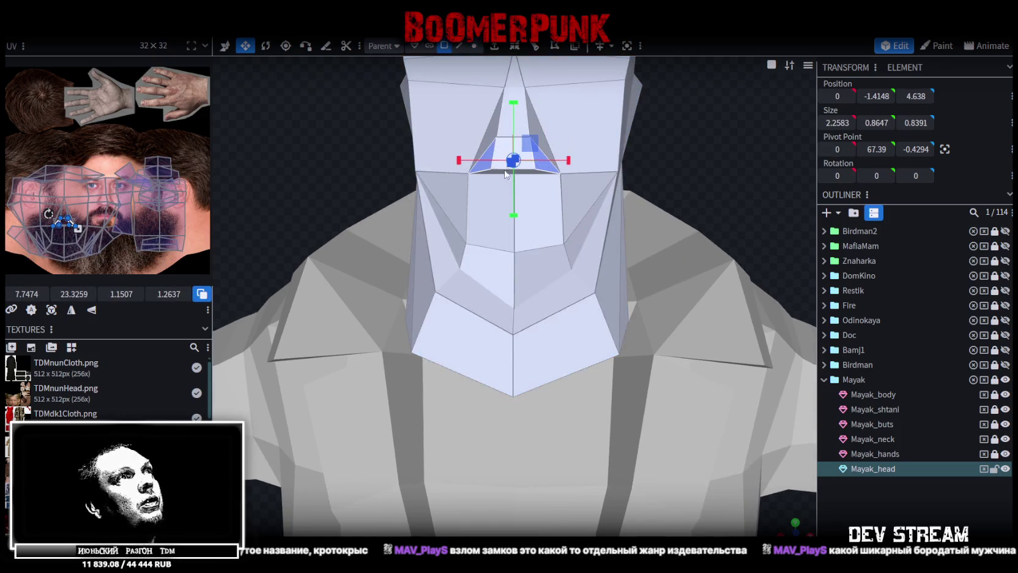
{"action": "key", "text": "v"}
{"action": "left_click_drag", "start_coordinate": [571, 160], "coordinate": [571, 165]}
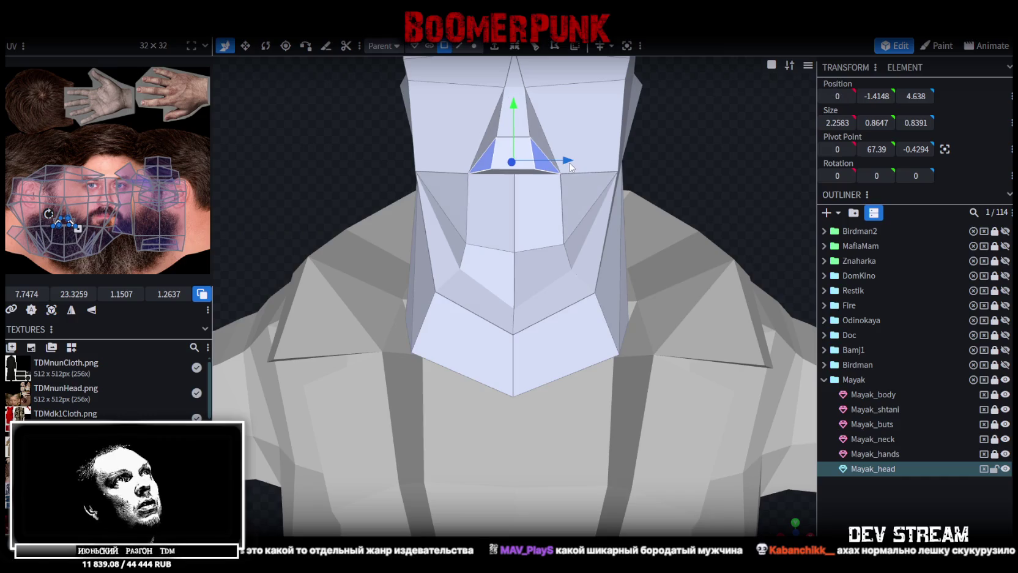
{"action": "key", "text": "v"}
{"action": "left_click_drag", "start_coordinate": [570, 164], "coordinate": [574, 169]}
- Move the nose-tip vertex down on Y to lengthen the nose
{"action": "left_click_drag", "start_coordinate": [667, 168], "coordinate": [563, 165]}
{"action": "mouse_move", "coordinate": [710, 205]}
{"action": "left_mouse_down"}
{"action": "mouse_move", "coordinate": [675, 204]}
{"action": "mouse_move", "coordinate": [637, 181]}
{"action": "left_mouse_up"}
{"action": "scroll", "coordinate": [638, 183], "scroll_direction": "up", "scroll_amount": 2}
{"action": "scroll", "coordinate": [350, 196], "scroll_direction": "up", "scroll_amount": 3}
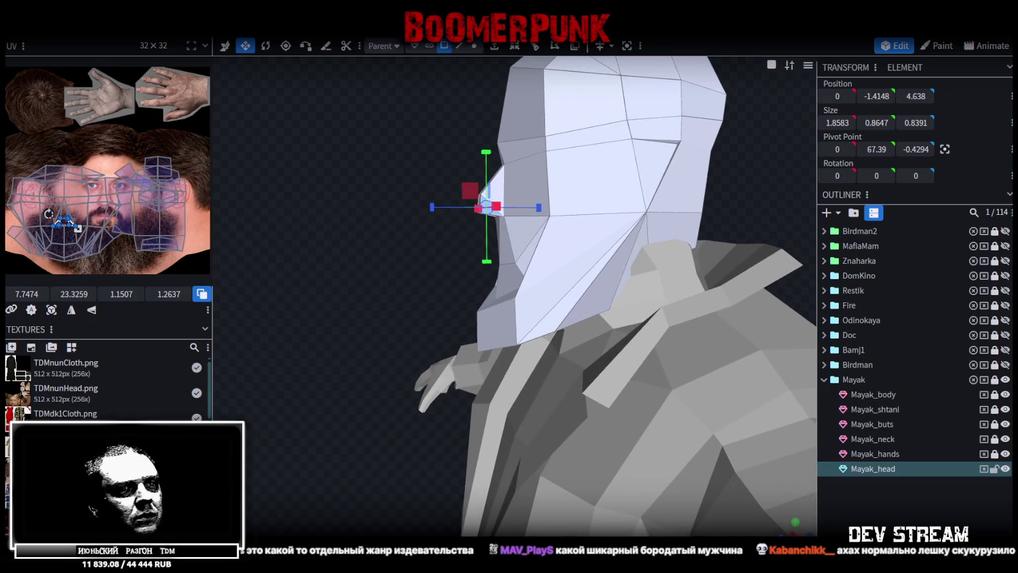
{"action": "left_click_drag", "start_coordinate": [333, 338], "coordinate": [313, 420]}
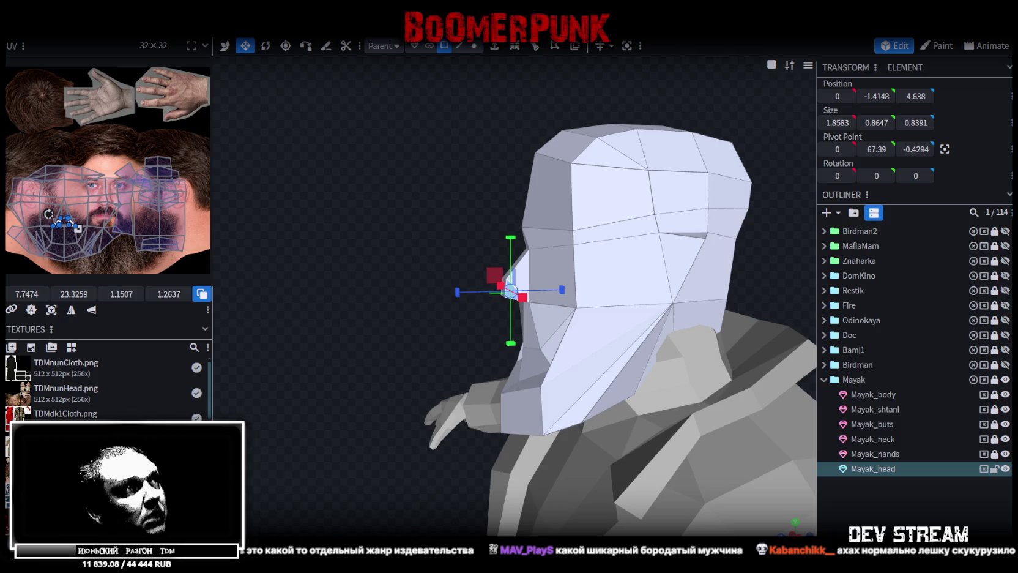
{"action": "scroll", "coordinate": [326, 282], "scroll_direction": "up", "scroll_amount": 3}
{"action": "scroll", "coordinate": [327, 283], "scroll_direction": "up", "scroll_amount": 2}
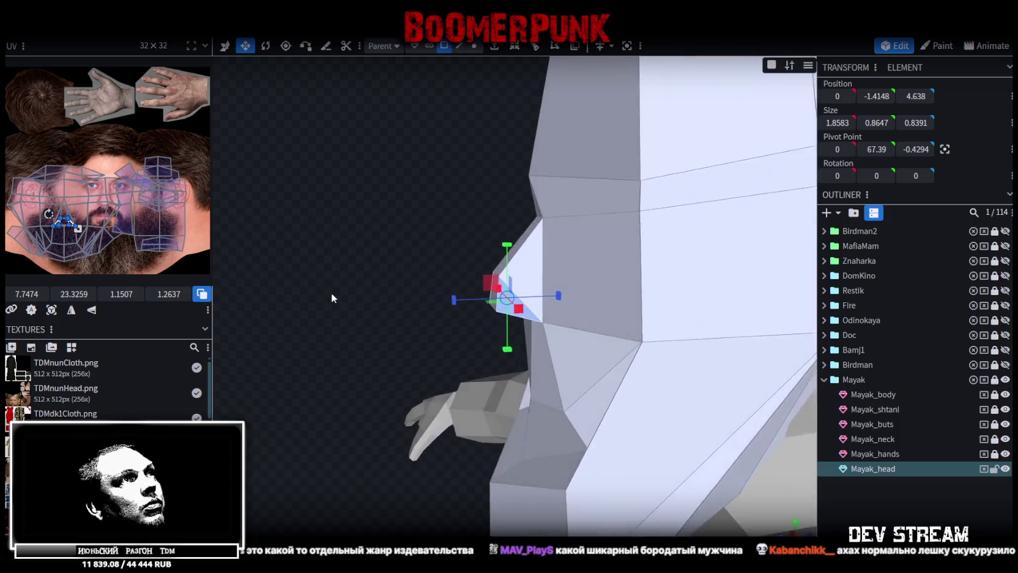
{"action": "left_click", "coordinate": [459, 49]}
{"action": "mouse_move", "coordinate": [398, 184]}
{"action": "left_mouse_down"}
{"action": "mouse_move", "coordinate": [428, 257]}
{"action": "mouse_move", "coordinate": [456, 279]}
{"action": "left_mouse_up"}
{"action": "left_click", "coordinate": [498, 282]}
{"action": "key", "text": "v"}
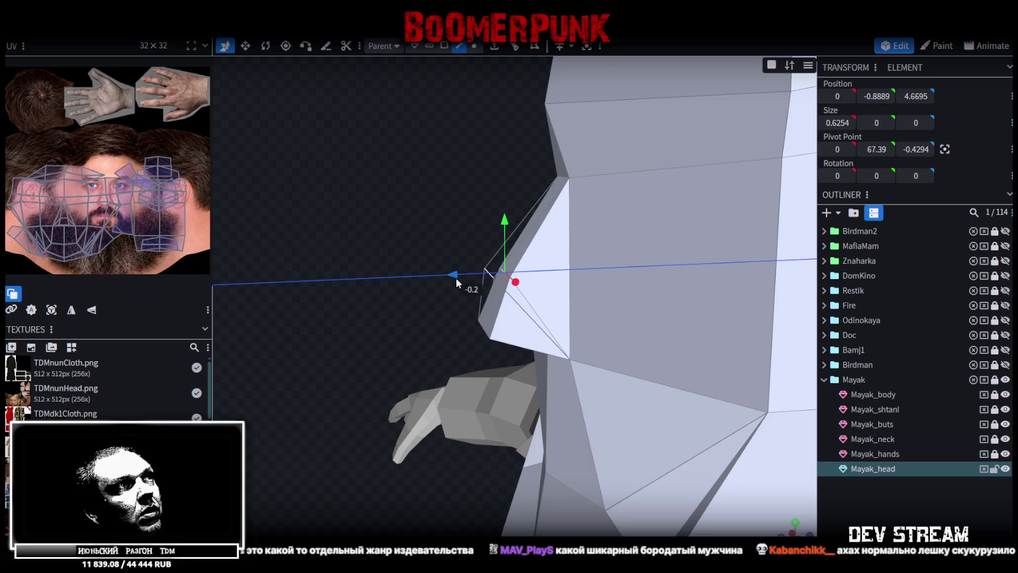
{"action": "left_click_drag", "start_coordinate": [507, 229], "coordinate": [433, 297]}
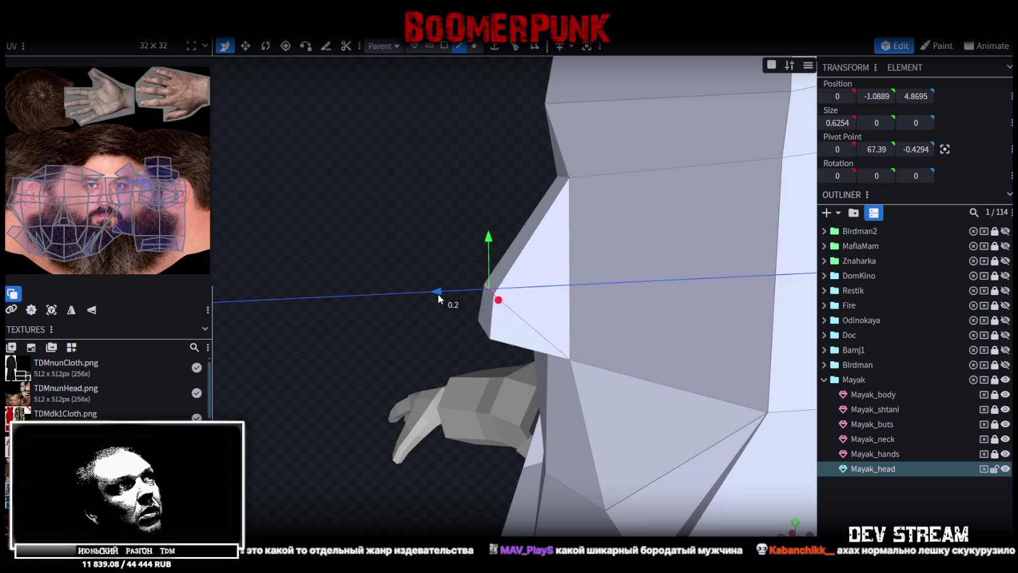
{"action": "left_click_drag", "start_coordinate": [481, 239], "coordinate": [484, 256]}
- Nudge the small nose-tip face slightly down into a pointed wedge
{"action": "scroll", "coordinate": [433, 187], "scroll_direction": "up", "scroll_amount": 2}
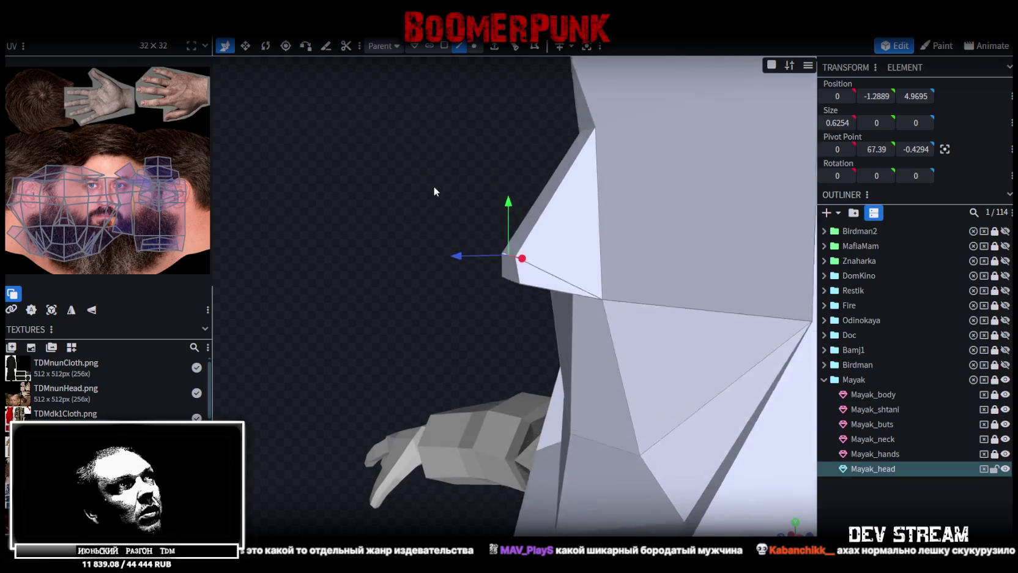
{"action": "key", "text": "2"}
{"action": "left_click", "coordinate": [530, 293]}
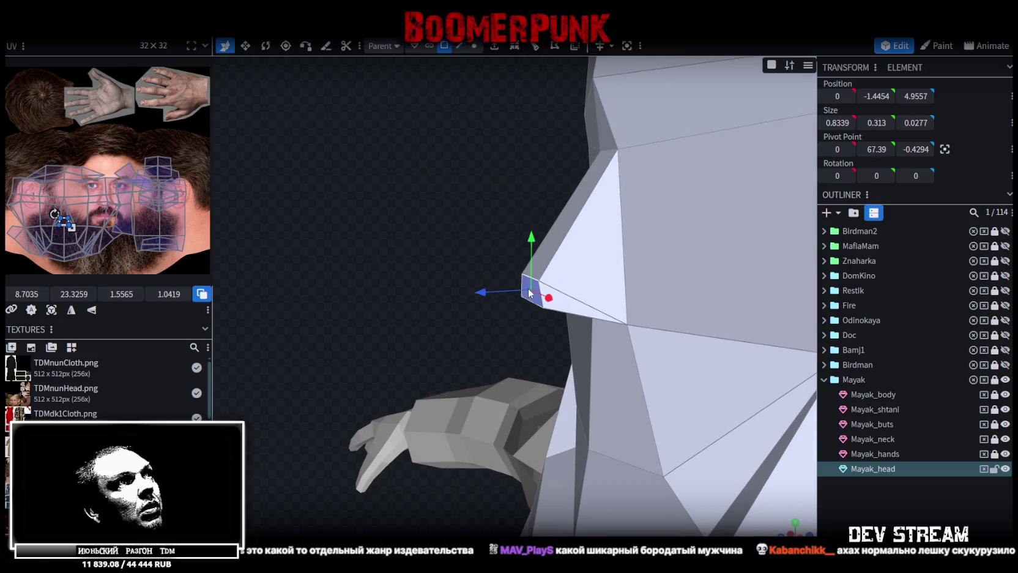
{"action": "mouse_move", "coordinate": [531, 236]}
{"action": "left_mouse_down"}
{"action": "mouse_move", "coordinate": [429, 260]}
{"action": "mouse_move", "coordinate": [399, 235]}
{"action": "left_mouse_up"}
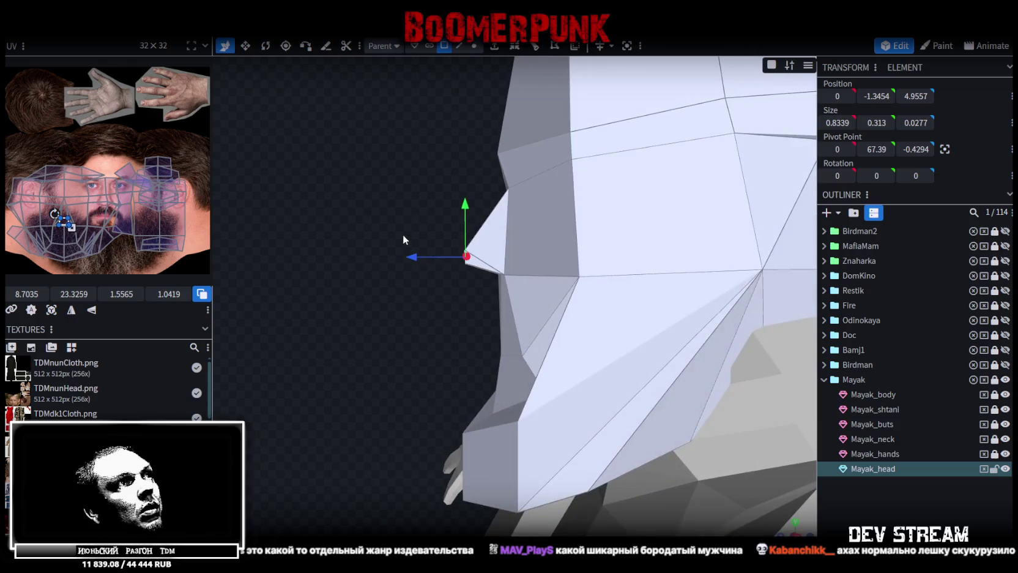
{"action": "left_click_drag", "start_coordinate": [464, 210], "coordinate": [465, 214]}
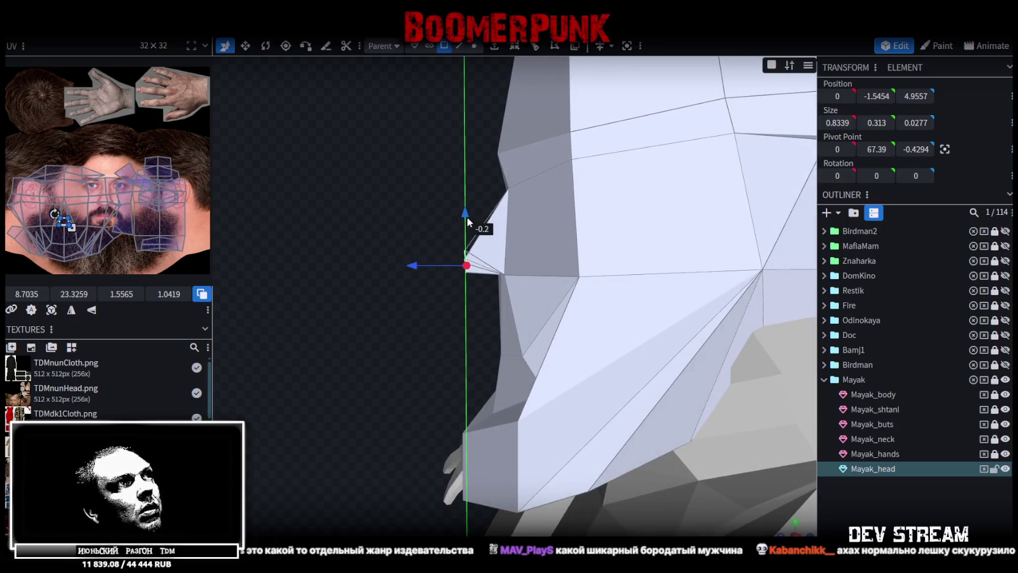
{"action": "left_click", "coordinate": [484, 245], "text": "shift"}
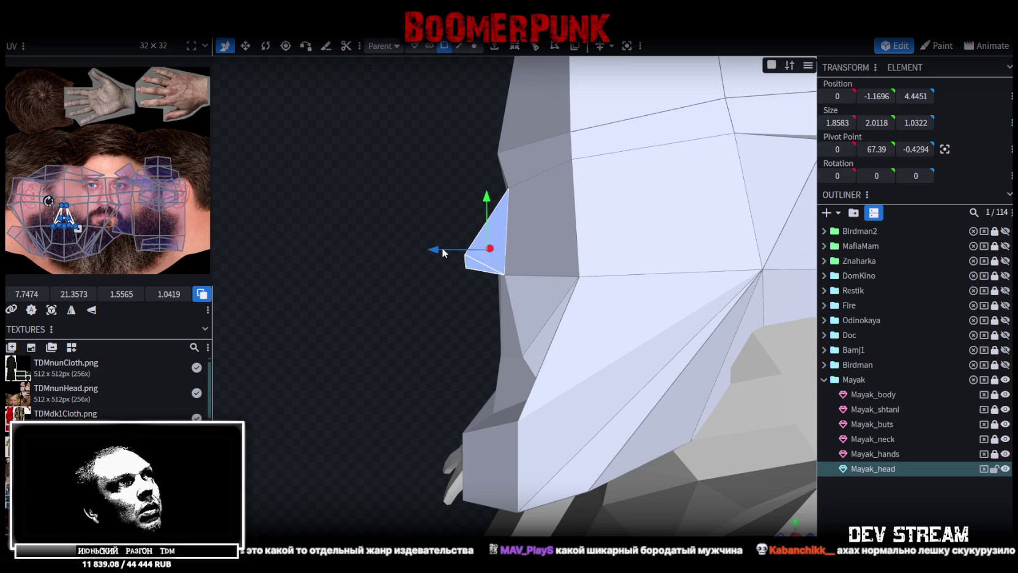
{"action": "mouse_move", "coordinate": [455, 285]}
{"action": "left_mouse_down"}
{"action": "mouse_move", "coordinate": [467, 264]}
{"action": "mouse_move", "coordinate": [421, 266]}
{"action": "left_mouse_up"}
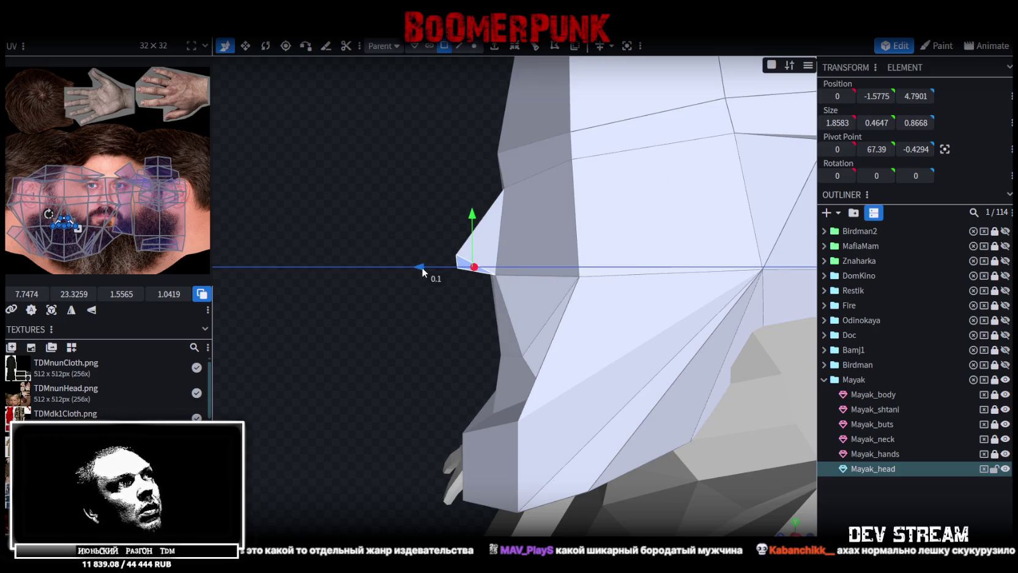
{"action": "scroll", "coordinate": [428, 279], "scroll_direction": "down", "scroll_amount": 2}
{"action": "scroll", "coordinate": [422, 329], "scroll_direction": "down", "scroll_amount": 3}
{"action": "scroll", "coordinate": [434, 320], "scroll_direction": "down", "scroll_amount": 2}
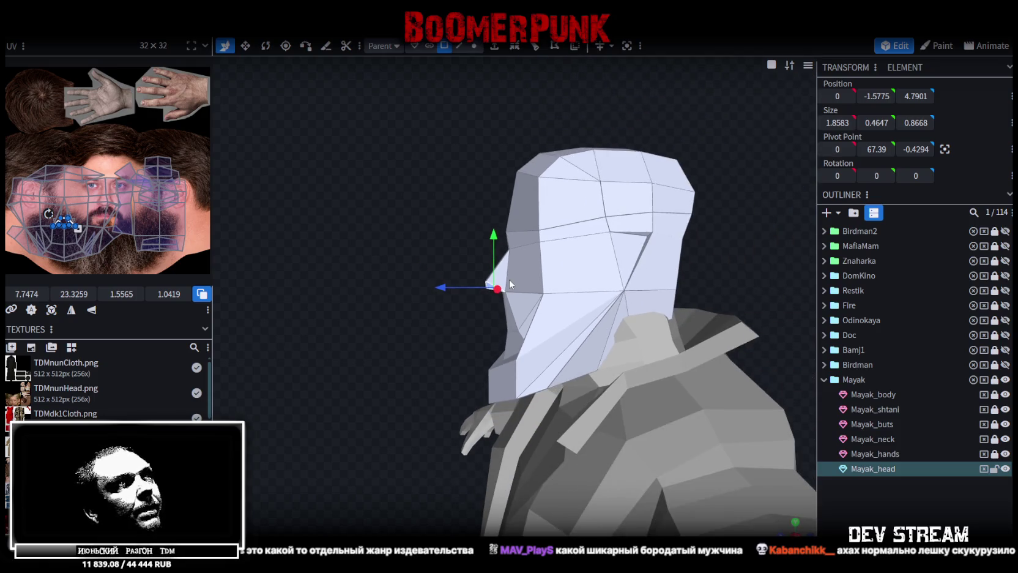
{"action": "mouse_move", "coordinate": [629, 278]}
{"action": "left_mouse_down"}
{"action": "mouse_move", "coordinate": [662, 299]}
{"action": "mouse_move", "coordinate": [688, 272]}
{"action": "mouse_move", "coordinate": [650, 279]}
{"action": "left_mouse_up"}
{"action": "left_click", "coordinate": [568, 321]}
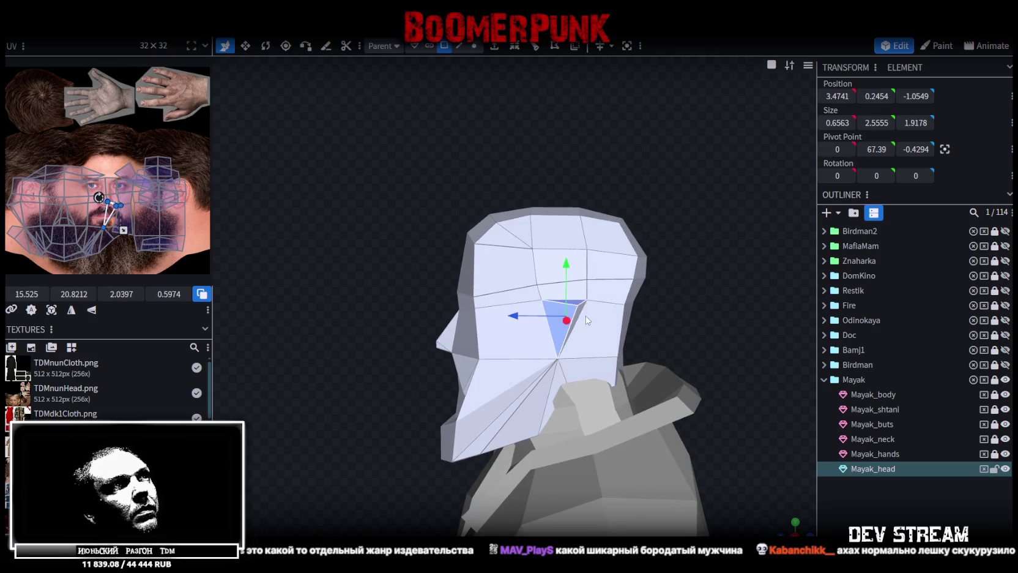
- Select the mirrored face beside the other eye and move both down 0.4 on Y
{"action": "left_click_drag", "start_coordinate": [585, 315], "coordinate": [487, 298]}
{"action": "left_click", "coordinate": [445, 311], "text": "shift"}
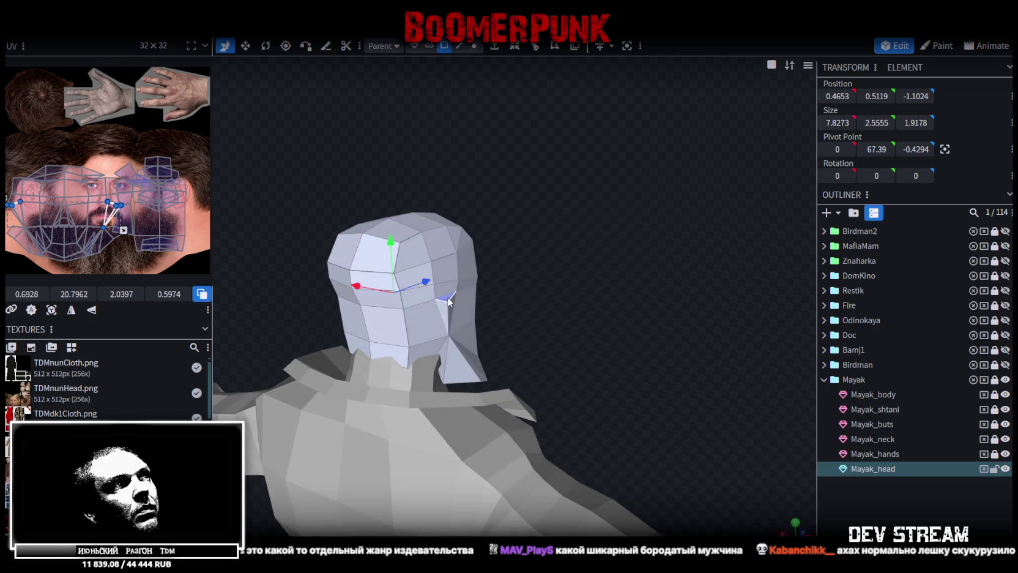
{"action": "left_click_drag", "start_coordinate": [397, 258], "coordinate": [417, 269]}
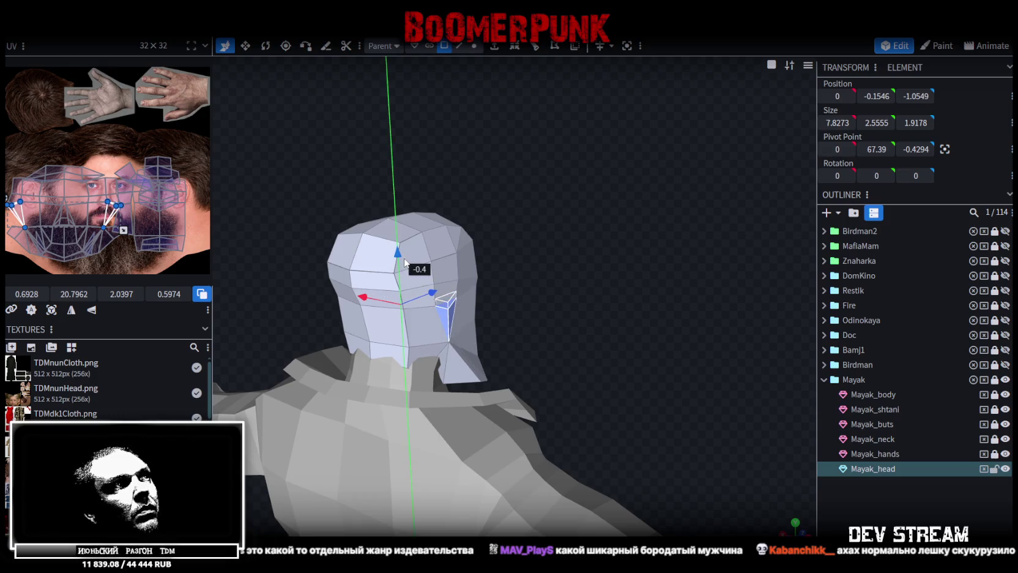
{"action": "mouse_move", "coordinate": [332, 263]}
{"action": "left_mouse_down"}
{"action": "mouse_move", "coordinate": [442, 257]}
{"action": "mouse_move", "coordinate": [499, 239]}
{"action": "mouse_move", "coordinate": [571, 269]}
{"action": "left_mouse_up"}
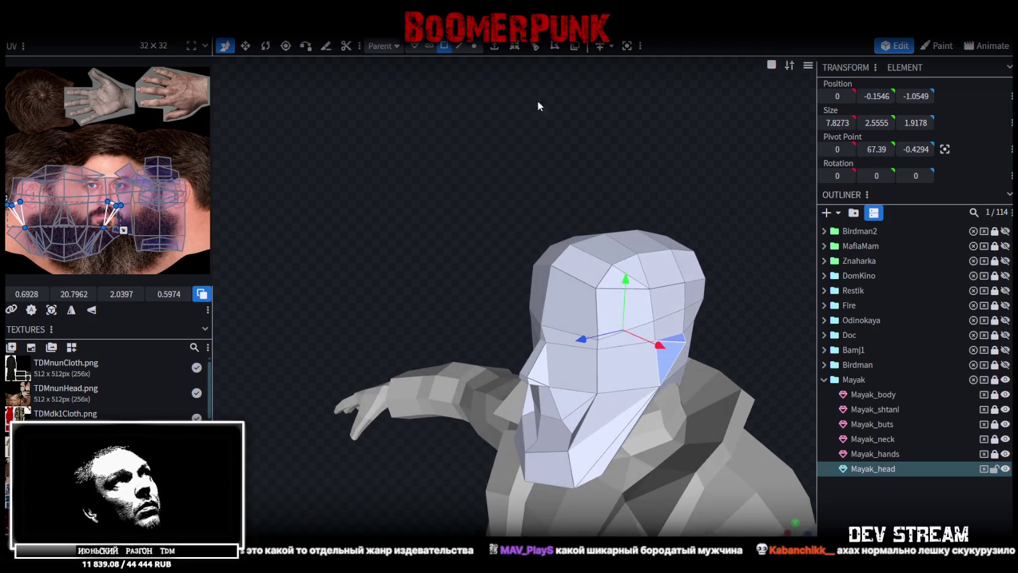
- Select the two mirrored forehead faces on top of the head
{"action": "left_click", "coordinate": [550, 258]}
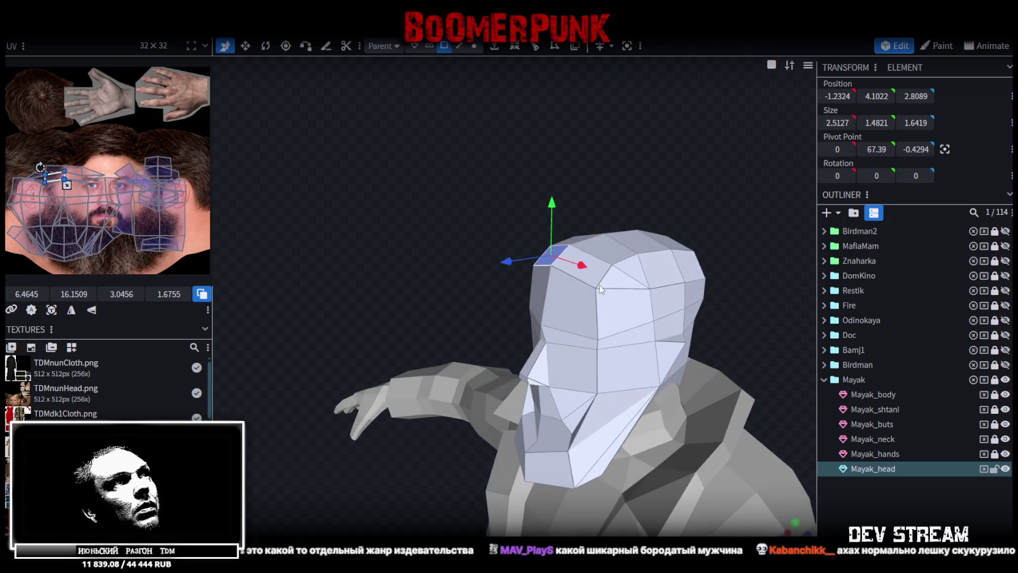
{"action": "left_click", "coordinate": [591, 262], "text": "shift"}
{"action": "mouse_move", "coordinate": [590, 262]}
{"action": "left_mouse_down"}
{"action": "mouse_move", "coordinate": [454, 177]}
{"action": "mouse_move", "coordinate": [594, 210]}
{"action": "left_mouse_up"}
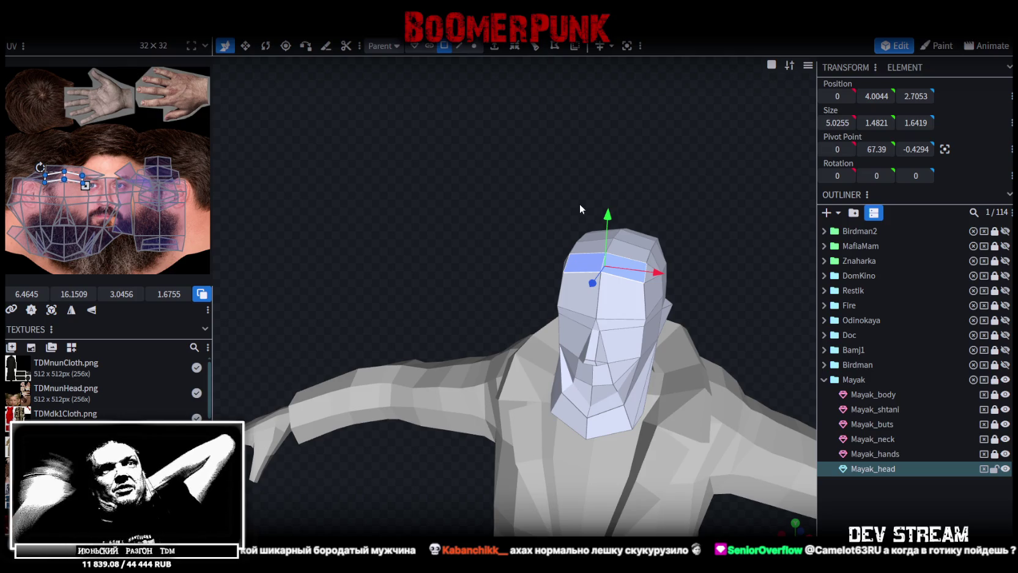
- Hide Mayak, show the Meha character and cycle the viewport shading mode
{"action": "scroll", "coordinate": [888, 349], "scroll_direction": "up", "scroll_amount": 3}
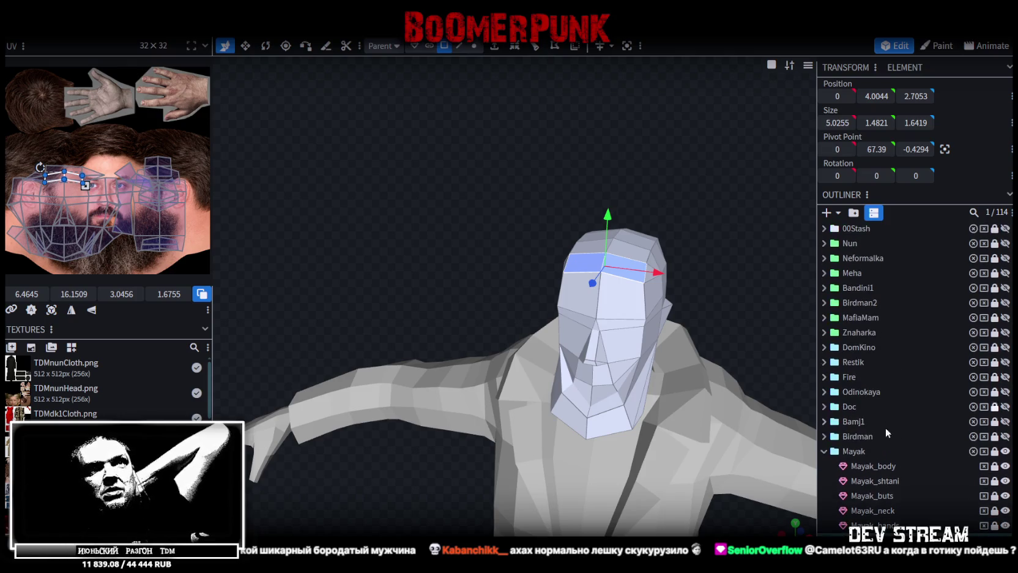
{"action": "left_click", "coordinate": [1005, 451]}
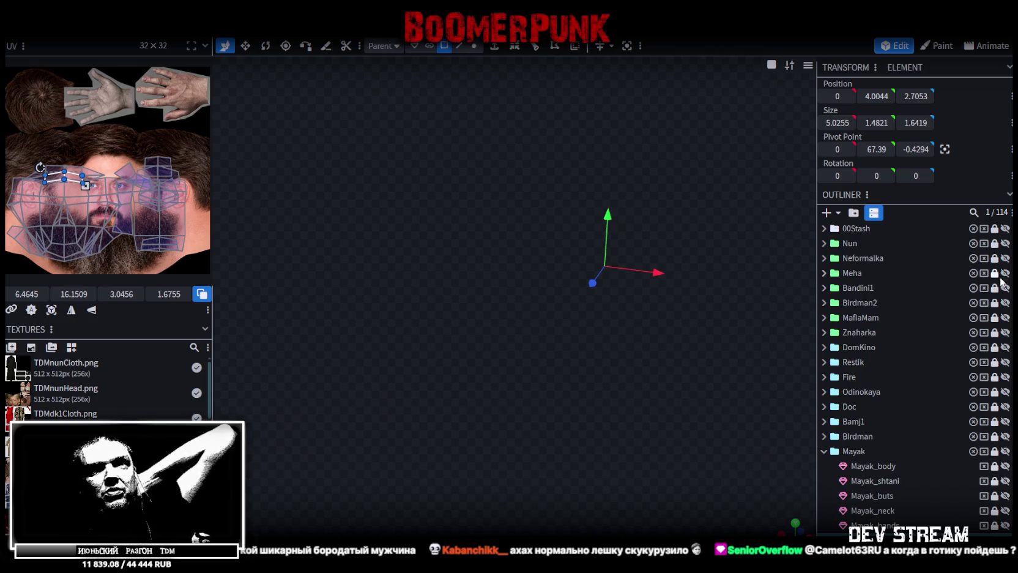
{"action": "left_click", "coordinate": [1006, 273]}
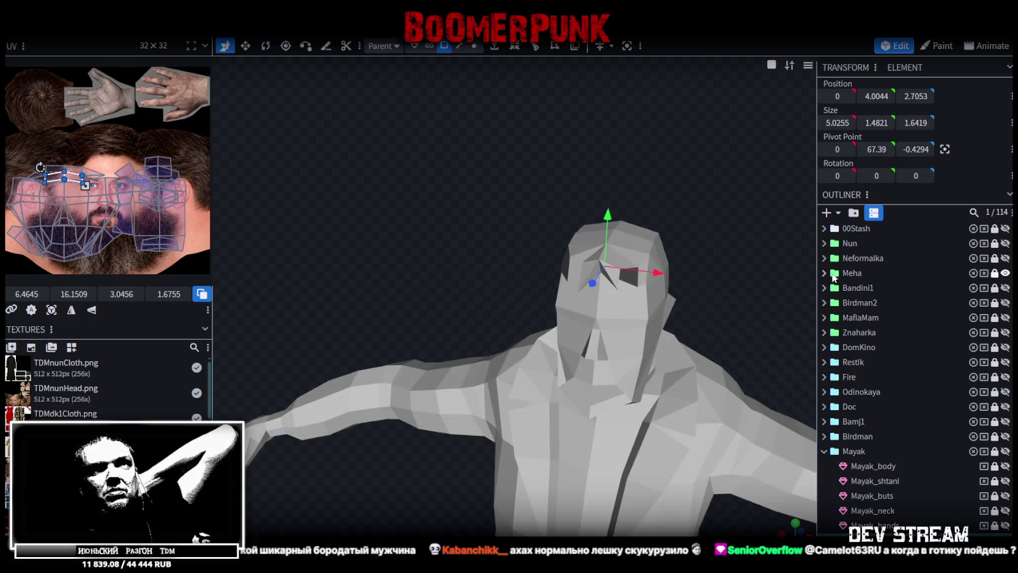
{"action": "key", "text": "z"}
{"action": "key", "text": "z"}
{"action": "key", "text": "z"}
{"action": "key", "text": "z"}
- Orbit and zoom to inspect Meha from the front, then hide Meha again
{"action": "mouse_move", "coordinate": [698, 458]}
{"action": "left_mouse_down"}
{"action": "mouse_move", "coordinate": [737, 260]}
{"action": "mouse_move", "coordinate": [523, 257]}
{"action": "mouse_move", "coordinate": [715, 252]}
{"action": "mouse_move", "coordinate": [716, 276]}
{"action": "mouse_move", "coordinate": [658, 264]}
{"action": "mouse_move", "coordinate": [669, 270]}
{"action": "mouse_move", "coordinate": [642, 322]}
{"action": "mouse_move", "coordinate": [322, 334]}
{"action": "mouse_move", "coordinate": [363, 368]}
{"action": "mouse_move", "coordinate": [364, 454]}
{"action": "mouse_move", "coordinate": [481, 206]}
{"action": "left_mouse_up"}
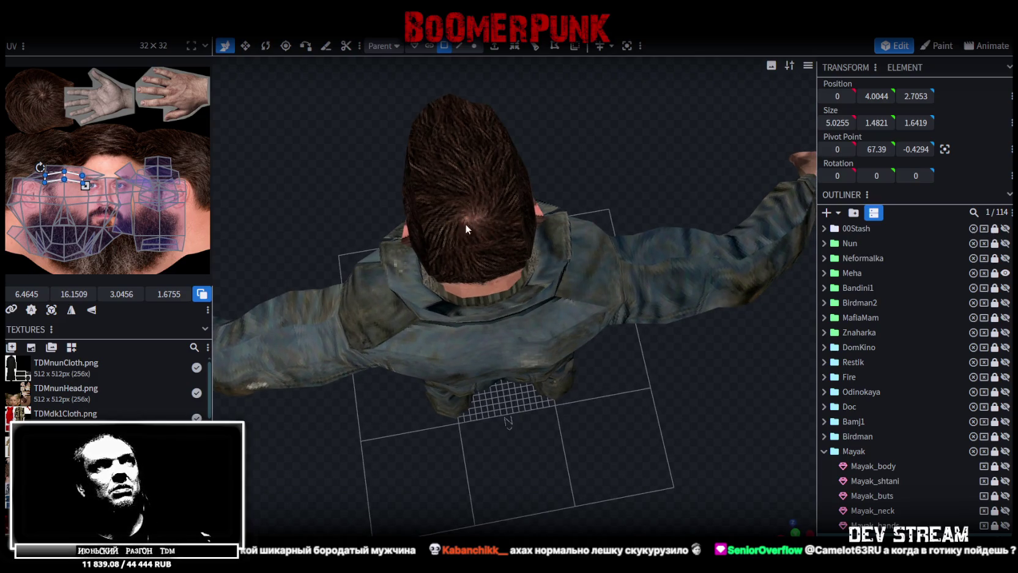
{"action": "mouse_move", "coordinate": [317, 212]}
{"action": "left_mouse_down"}
{"action": "mouse_move", "coordinate": [352, 195]}
{"action": "mouse_move", "coordinate": [529, 172]}
{"action": "mouse_move", "coordinate": [597, 154]}
{"action": "mouse_move", "coordinate": [407, 191]}
{"action": "mouse_move", "coordinate": [635, 133]}
{"action": "mouse_move", "coordinate": [596, 105]}
{"action": "left_mouse_up"}
{"action": "scroll", "coordinate": [620, 130], "scroll_direction": "down", "scroll_amount": 2}
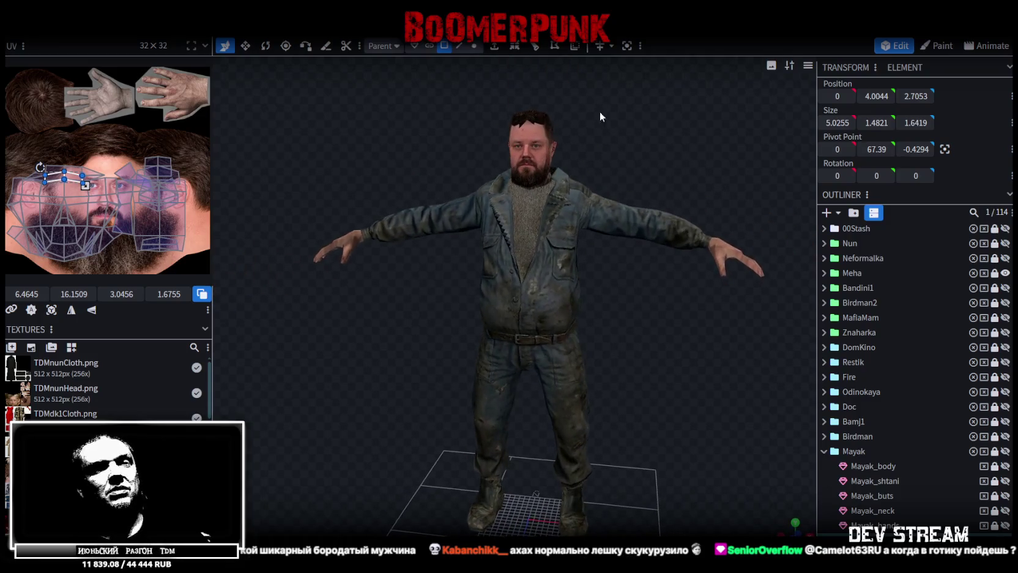
{"action": "scroll", "coordinate": [637, 324], "scroll_direction": "down", "scroll_amount": 2}
{"action": "mouse_move", "coordinate": [636, 325]}
{"action": "left_mouse_down"}
{"action": "mouse_move", "coordinate": [644, 299]}
{"action": "mouse_move", "coordinate": [641, 308]}
{"action": "left_mouse_up"}
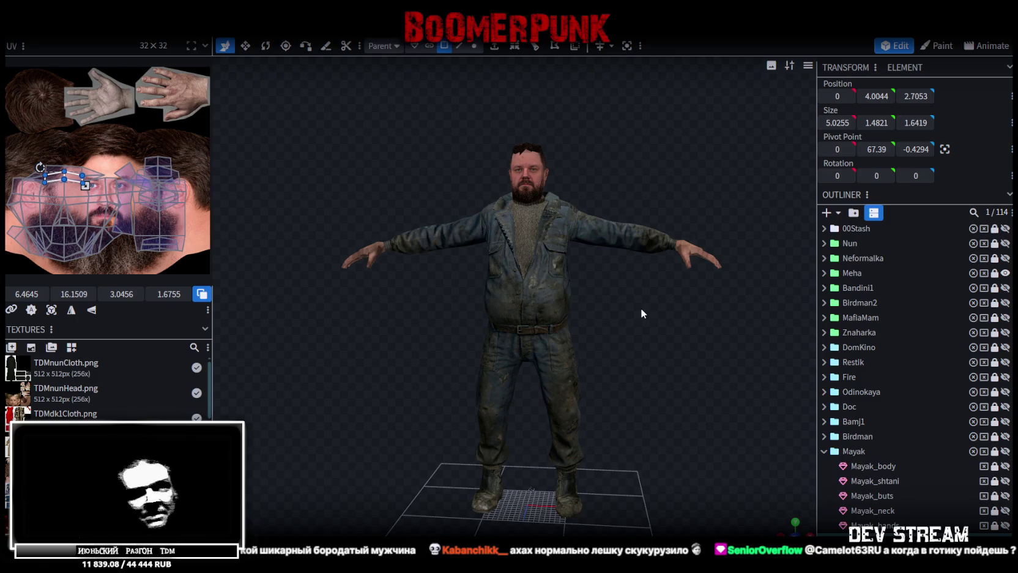
{"action": "scroll", "coordinate": [648, 341], "scroll_direction": "up", "scroll_amount": 1}
{"action": "mouse_move", "coordinate": [676, 357]}
{"action": "left_mouse_down"}
{"action": "mouse_move", "coordinate": [628, 376]}
{"action": "mouse_move", "coordinate": [635, 370]}
{"action": "left_mouse_up"}
{"action": "scroll", "coordinate": [638, 370], "scroll_direction": "up", "scroll_amount": 1}
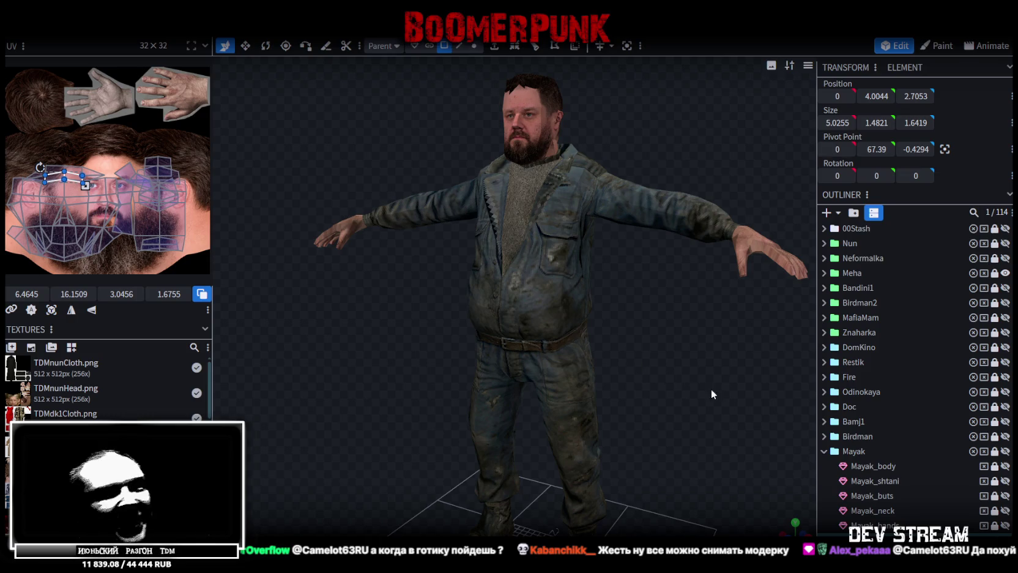
{"action": "left_click", "coordinate": [1005, 273]}
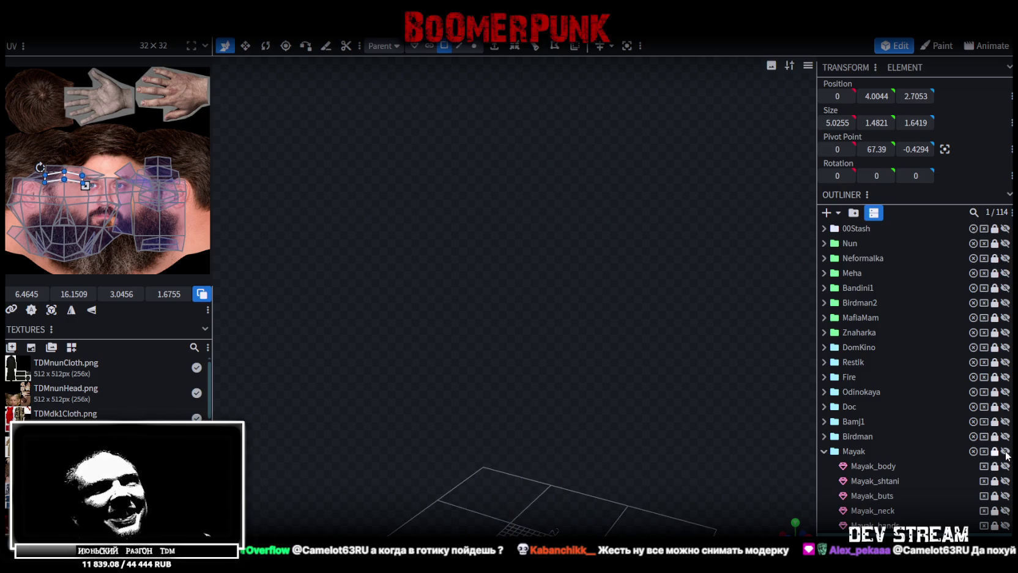
- Unhide the Mayak group and zoom in on its head
{"action": "left_click", "coordinate": [1005, 451]}
{"action": "scroll", "coordinate": [672, 315], "scroll_direction": "up", "scroll_amount": 2}
{"action": "scroll", "coordinate": [648, 328], "scroll_direction": "up", "scroll_amount": 3}
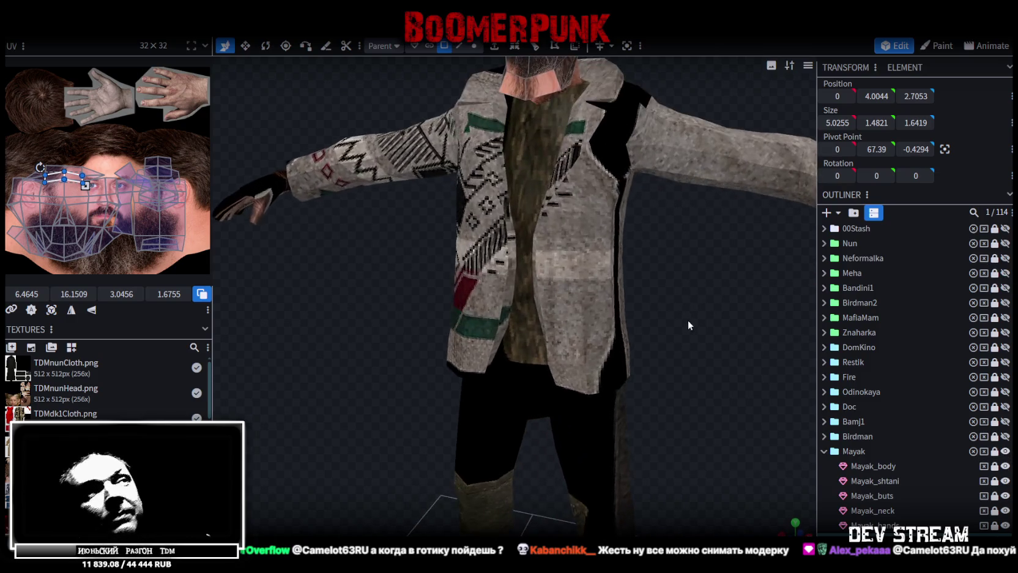
{"action": "scroll", "coordinate": [687, 320], "scroll_direction": "up", "scroll_amount": 3}
- Select the two neighbouring faces on top of Mayak's head
{"action": "left_click", "coordinate": [546, 199]}
{"action": "scroll", "coordinate": [109, 192], "scroll_direction": "up", "scroll_amount": 2}
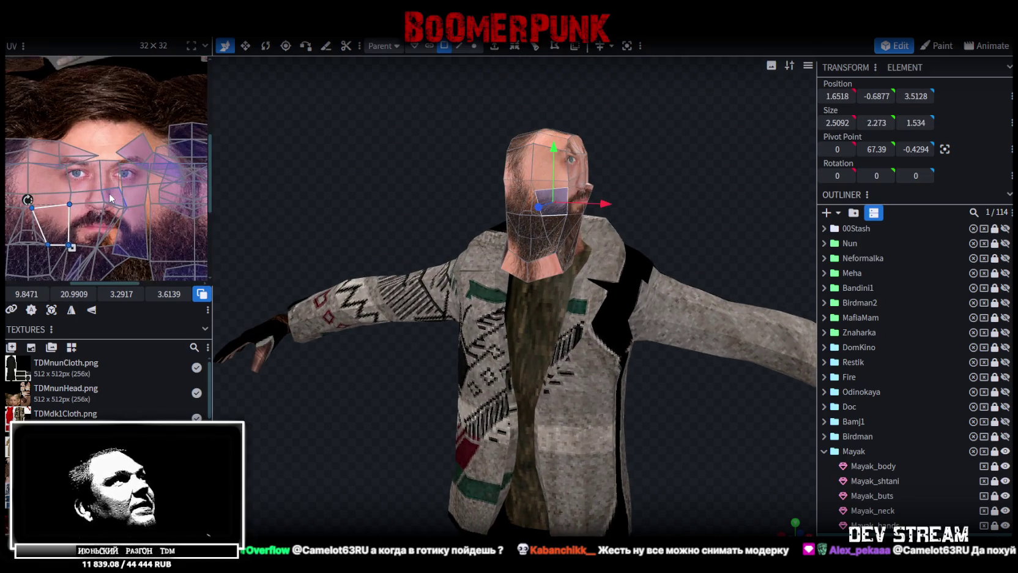
{"action": "scroll", "coordinate": [109, 193], "scroll_direction": "down", "scroll_amount": 3}
{"action": "mouse_move", "coordinate": [322, 183]}
{"action": "left_mouse_down"}
{"action": "mouse_move", "coordinate": [609, 169]}
{"action": "mouse_move", "coordinate": [652, 173]}
{"action": "mouse_move", "coordinate": [670, 213]}
{"action": "mouse_move", "coordinate": [608, 215]}
{"action": "mouse_move", "coordinate": [513, 47]}
{"action": "left_mouse_up"}
{"action": "scroll", "coordinate": [621, 172], "scroll_direction": "up", "scroll_amount": 2}
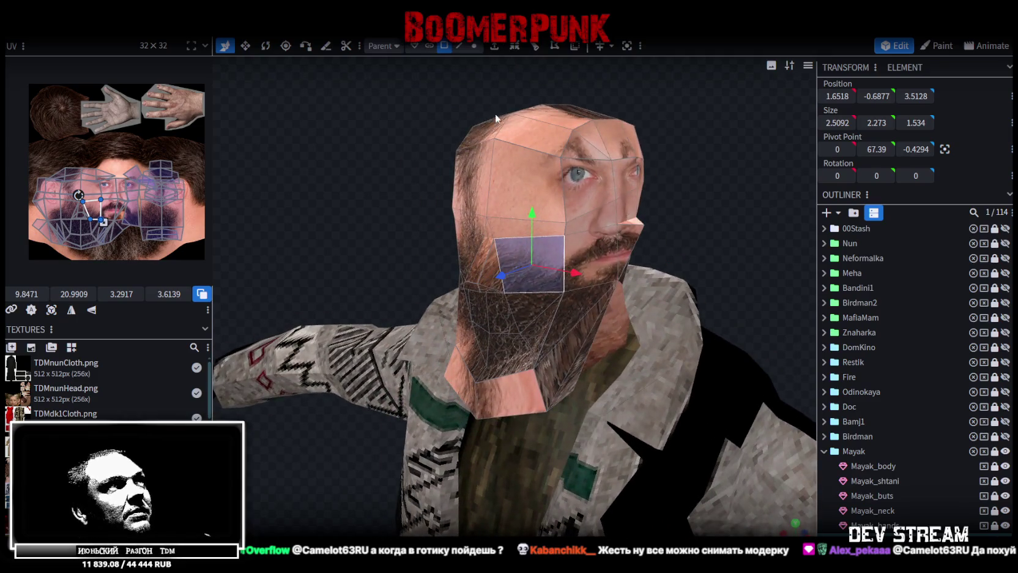
{"action": "left_click", "coordinate": [488, 137]}
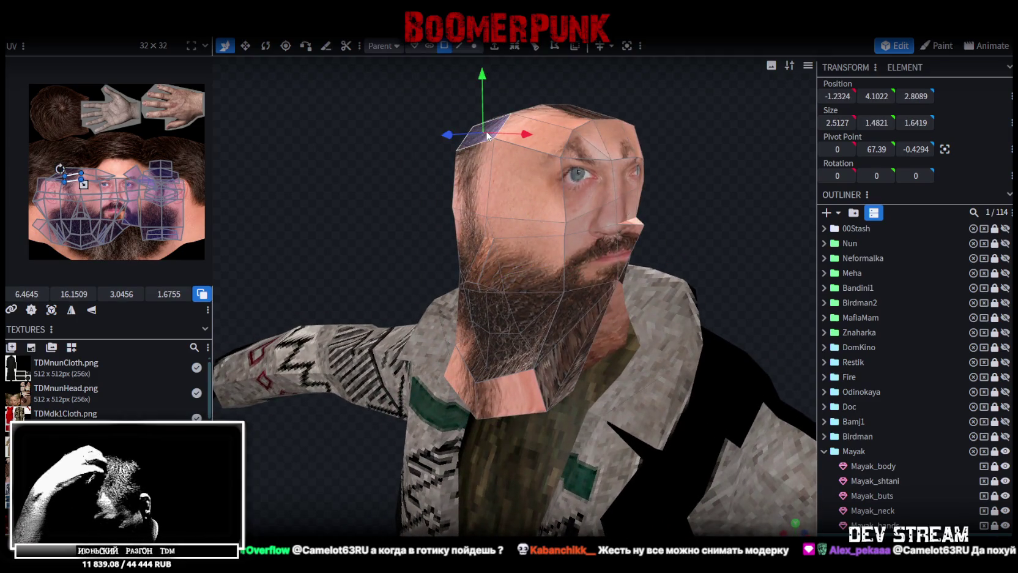
{"action": "left_click_drag", "start_coordinate": [397, 142], "coordinate": [382, 173]}
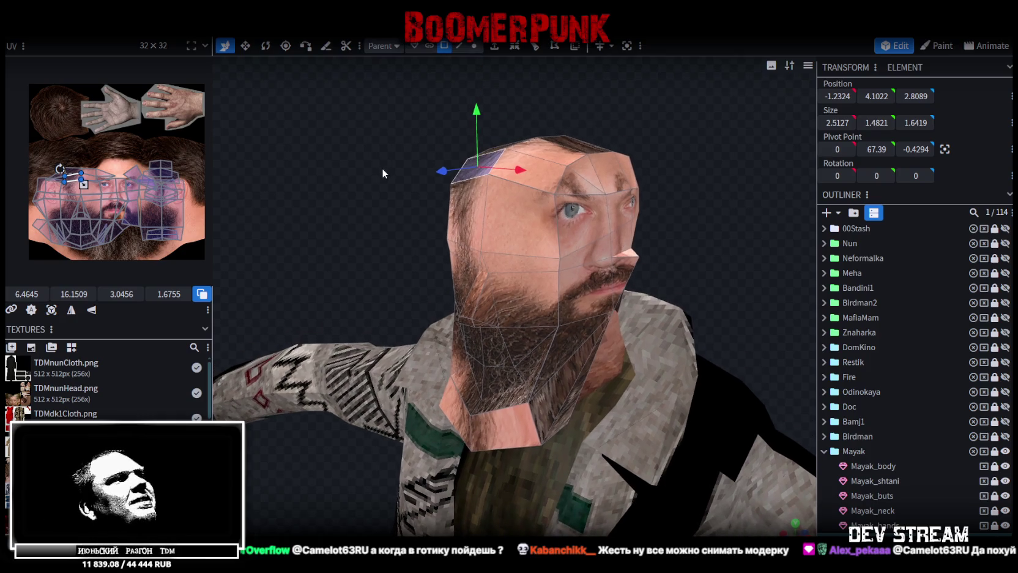
{"action": "left_click", "coordinate": [537, 188], "text": "shift"}
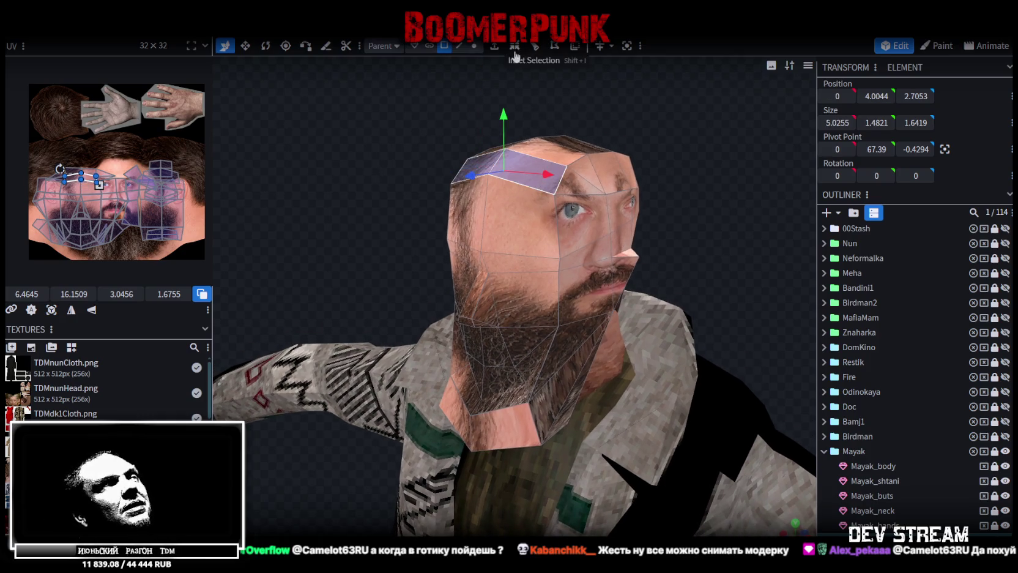
- Extrude the selected top-of-head faces one unit along Z+
{"action": "left_click", "coordinate": [495, 47]}
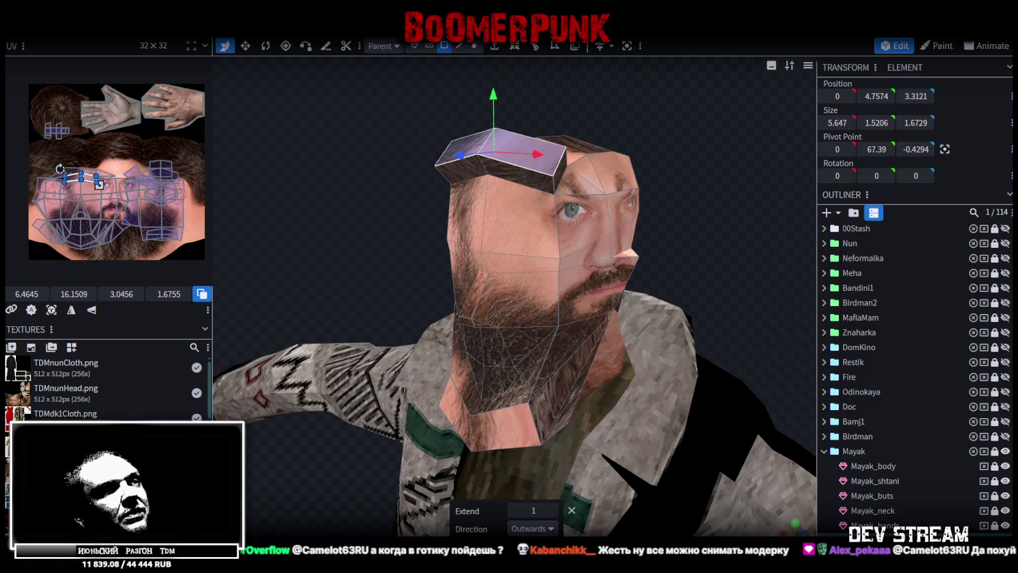
{"action": "left_click", "coordinate": [550, 529]}
{"action": "left_click", "coordinate": [526, 496]}
{"action": "mouse_move", "coordinate": [541, 407]}
{"action": "left_mouse_down"}
{"action": "mouse_move", "coordinate": [666, 212]}
{"action": "mouse_move", "coordinate": [576, 210]}
{"action": "mouse_move", "coordinate": [642, 235]}
{"action": "mouse_move", "coordinate": [573, 210]}
{"action": "left_mouse_up"}
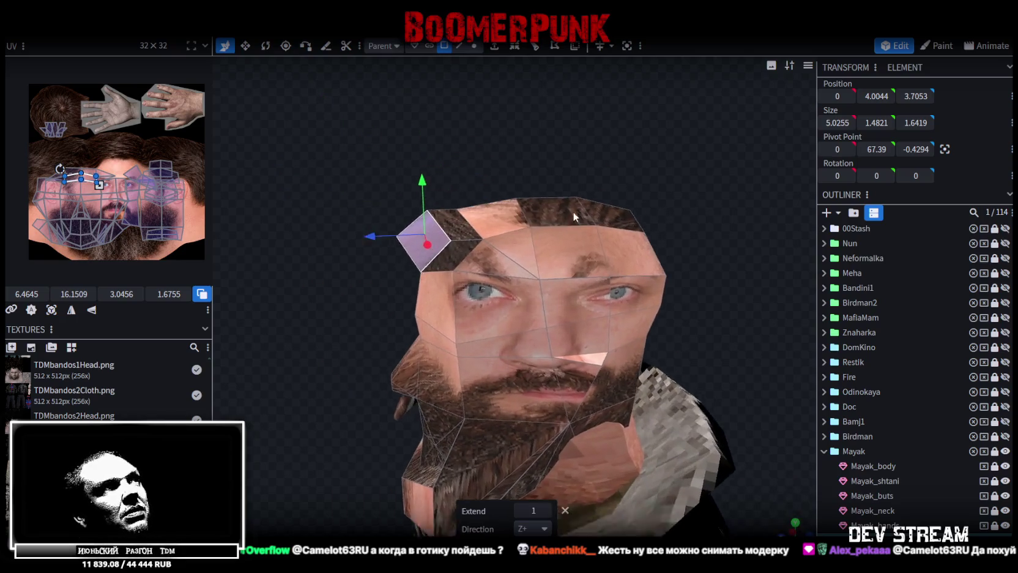
{"action": "scroll", "coordinate": [529, 159], "scroll_direction": "up", "scroll_amount": 2}
{"action": "scroll", "coordinate": [528, 153], "scroll_direction": "up", "scroll_amount": 2}
{"action": "mouse_move", "coordinate": [543, 145]}
{"action": "left_mouse_down"}
{"action": "mouse_move", "coordinate": [556, 181]}
{"action": "mouse_move", "coordinate": [509, 132]}
{"action": "left_mouse_up"}
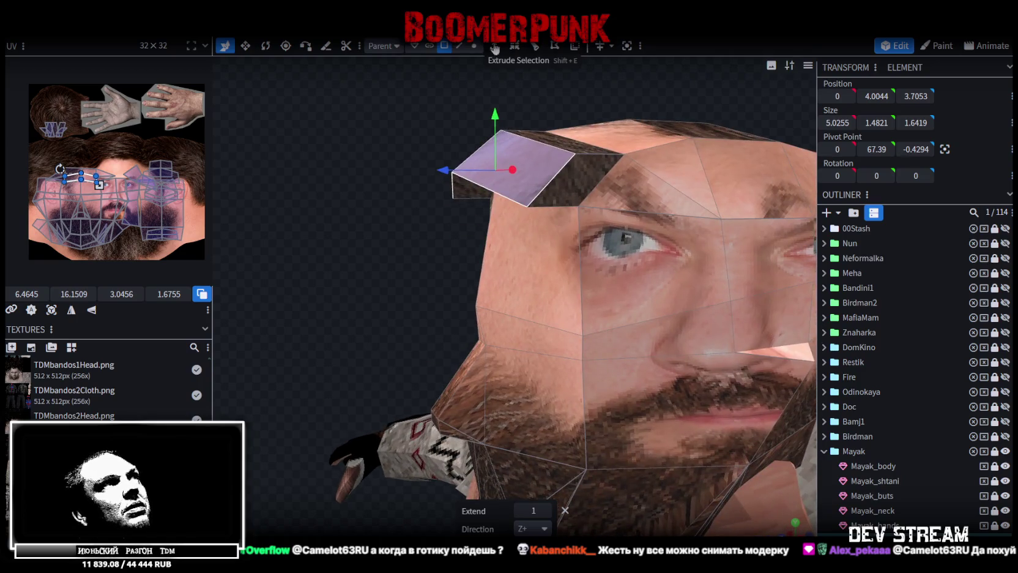
- In edge mode, pull the extrusion's top edge back on Z and merge the three overlapping vertices
{"action": "left_click", "coordinate": [474, 46]}
{"action": "mouse_move", "coordinate": [477, 185]}
{"action": "left_mouse_down"}
{"action": "mouse_move", "coordinate": [411, 187]}
{"action": "mouse_move", "coordinate": [490, 56]}
{"action": "left_mouse_up"}
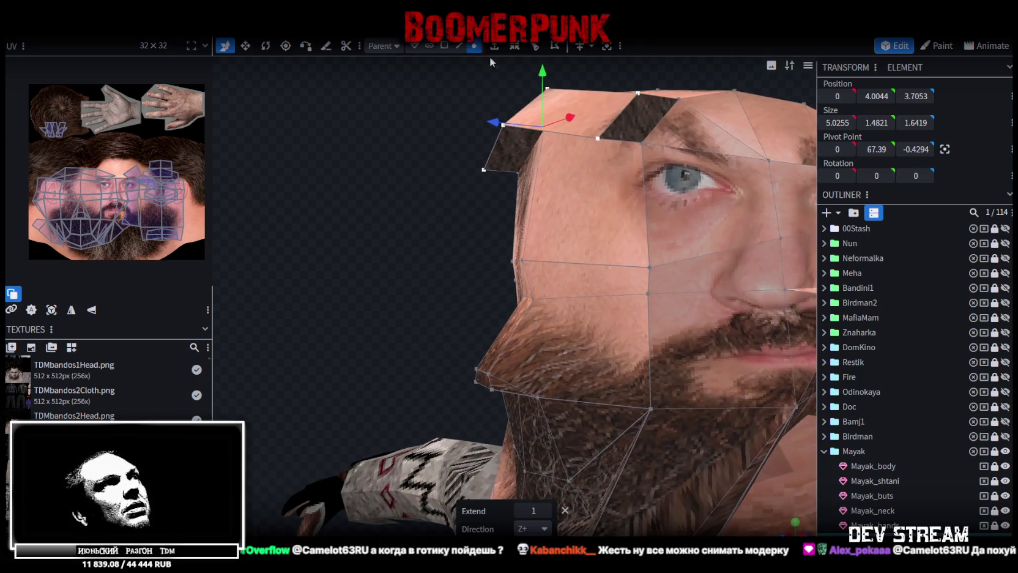
{"action": "left_click", "coordinate": [459, 45]}
{"action": "left_click", "coordinate": [541, 135]}
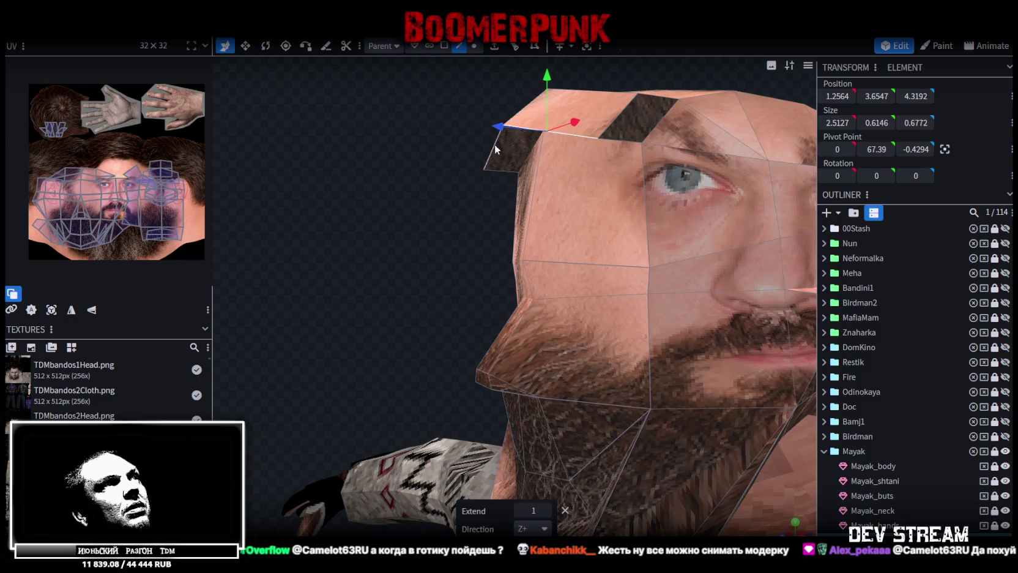
{"action": "left_click_drag", "start_coordinate": [489, 145], "coordinate": [498, 141]}
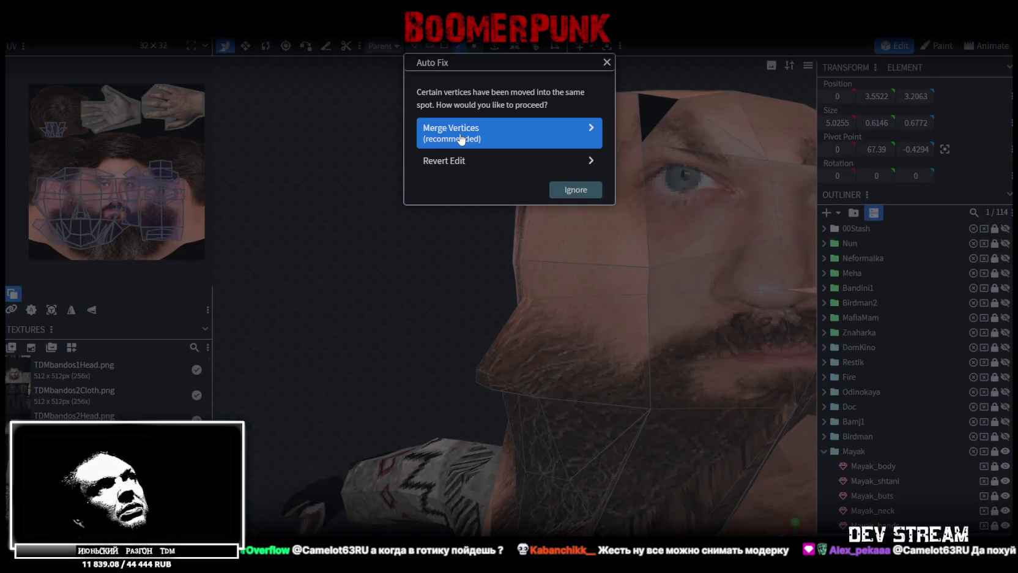
{"action": "left_click", "coordinate": [464, 139]}
{"action": "scroll", "coordinate": [647, 144], "scroll_direction": "up", "scroll_amount": 3}
{"action": "scroll", "coordinate": [643, 184], "scroll_direction": "up", "scroll_amount": 3}
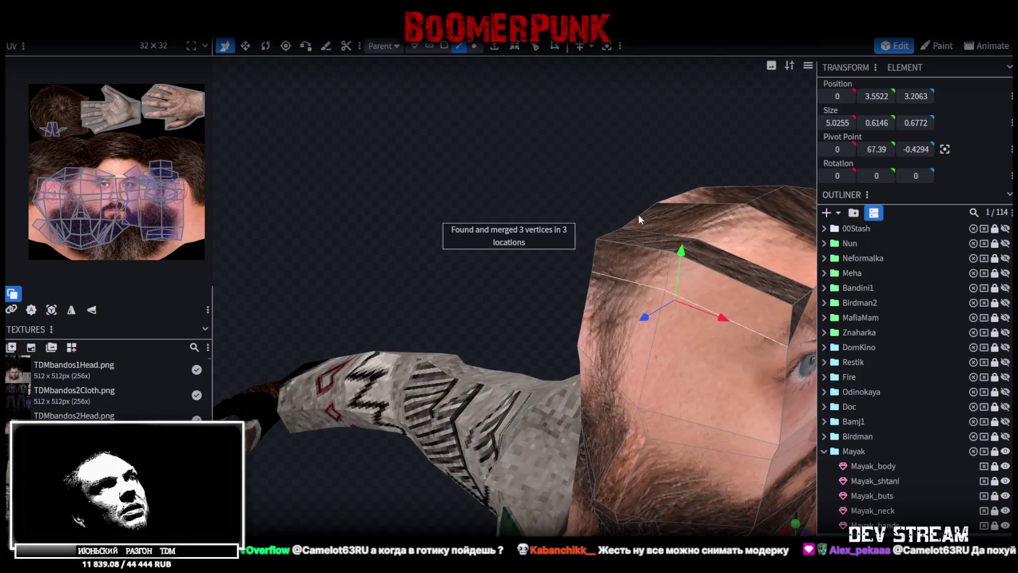
{"action": "left_click", "coordinate": [637, 246]}
- Push the top-left corner edge outward along Z and lower the brow edge 0.3 on Y
{"action": "left_click_drag", "start_coordinate": [659, 161], "coordinate": [590, 164]}
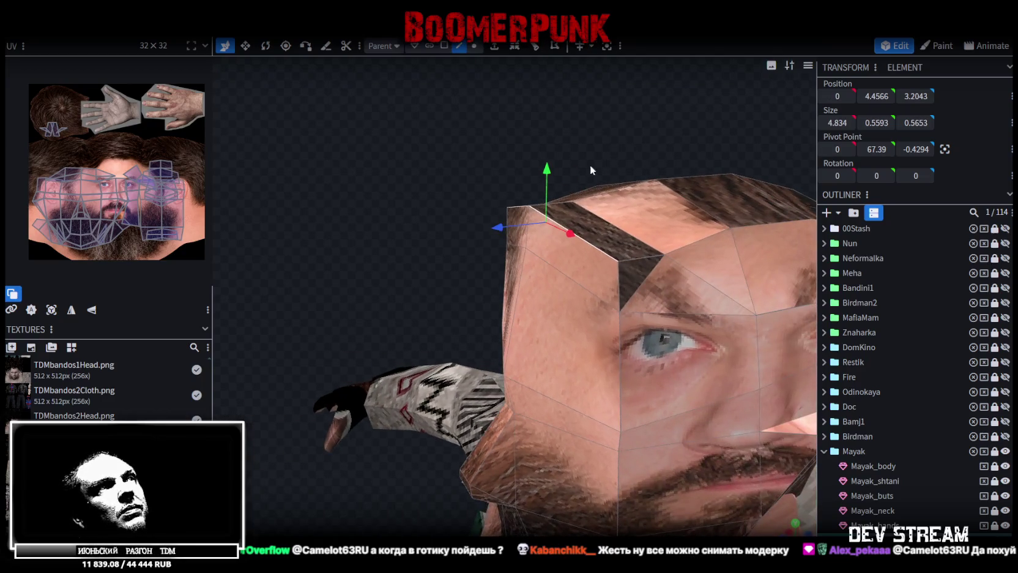
{"action": "left_click", "coordinate": [541, 176]}
{"action": "left_click", "coordinate": [517, 212]}
{"action": "left_click_drag", "start_coordinate": [505, 237], "coordinate": [469, 235]}
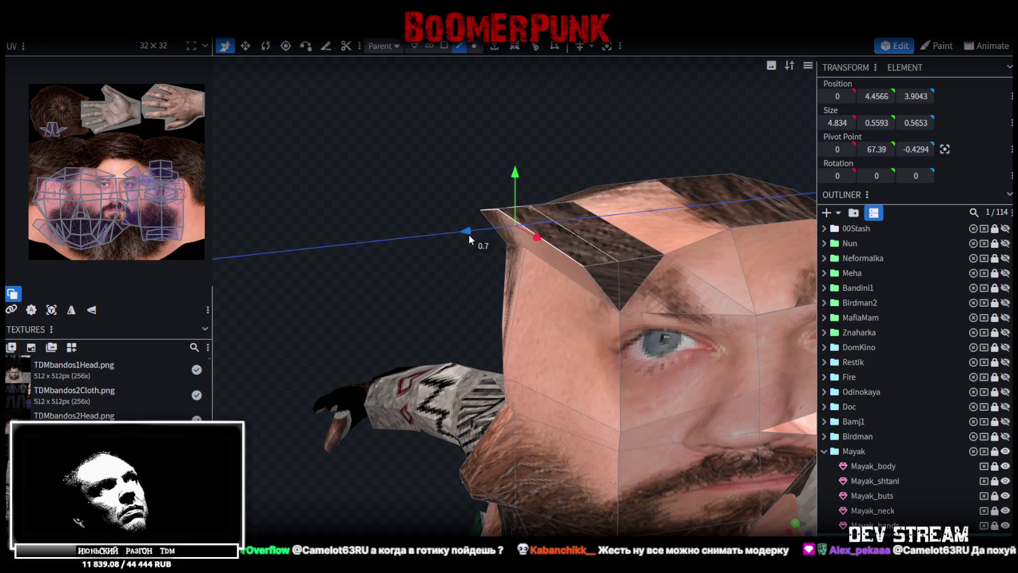
{"action": "mouse_move", "coordinate": [455, 161]}
{"action": "left_mouse_down"}
{"action": "mouse_move", "coordinate": [491, 167]}
{"action": "mouse_move", "coordinate": [420, 135]}
{"action": "mouse_move", "coordinate": [442, 129]}
{"action": "mouse_move", "coordinate": [491, 156]}
{"action": "left_mouse_up"}
{"action": "left_click", "coordinate": [518, 163]}
{"action": "left_click_drag", "start_coordinate": [524, 118], "coordinate": [450, 128]}
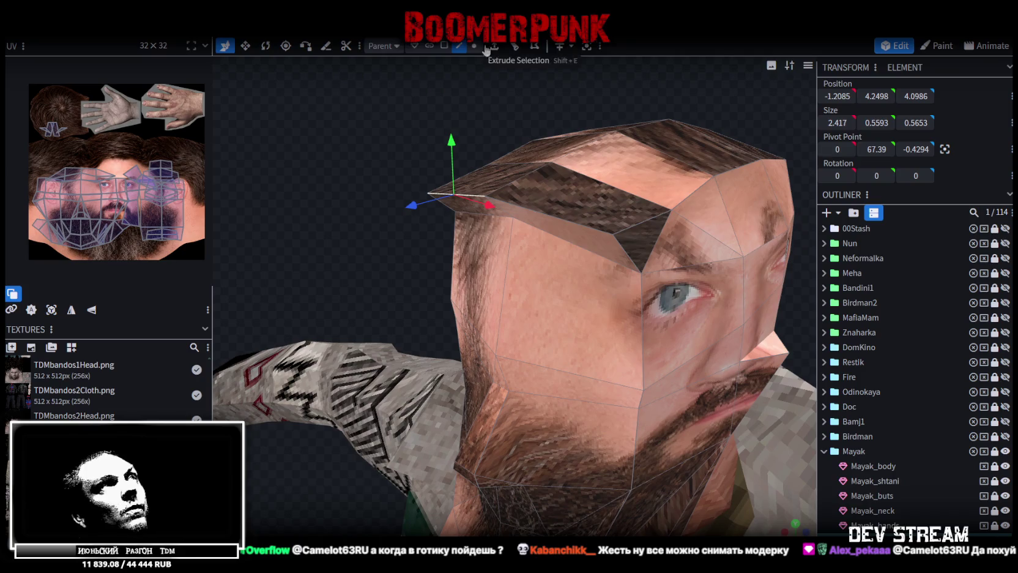
- Raise a brow vertex, move two corner vertices back 0.2 on Z, and a forehead vertex back 0.5
{"action": "left_click", "coordinate": [551, 162]}
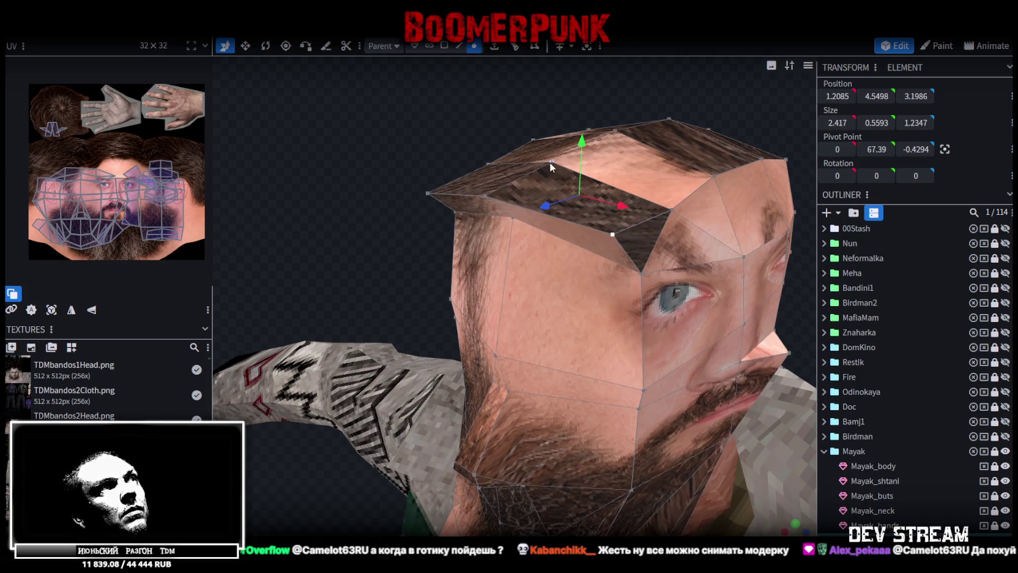
{"action": "left_click", "coordinate": [429, 194], "text": "shift"}
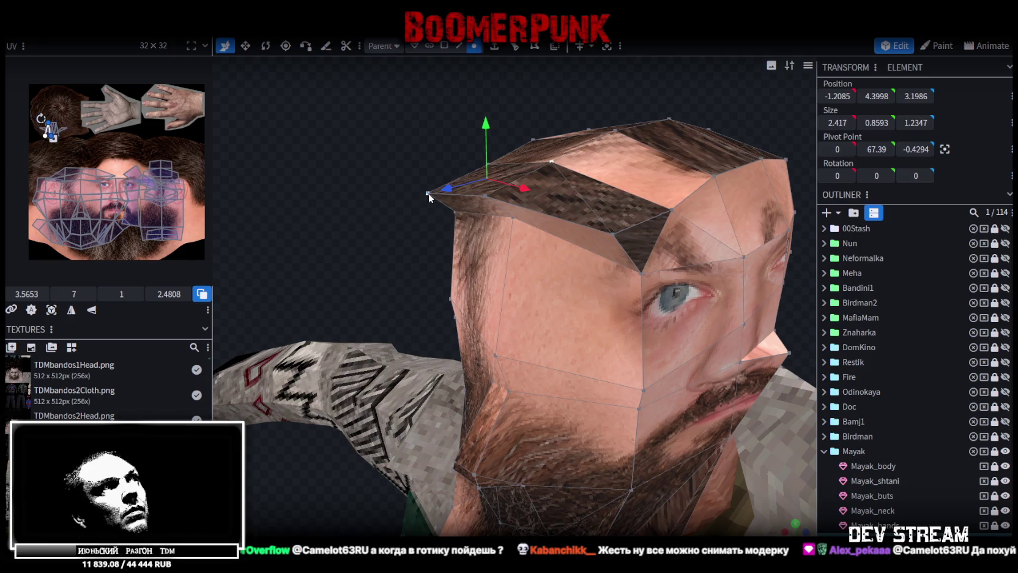
{"action": "left_click", "coordinate": [489, 196]}
{"action": "mouse_move", "coordinate": [485, 150]}
{"action": "left_mouse_down"}
{"action": "mouse_move", "coordinate": [492, 136]}
{"action": "mouse_move", "coordinate": [388, 133]}
{"action": "left_mouse_up"}
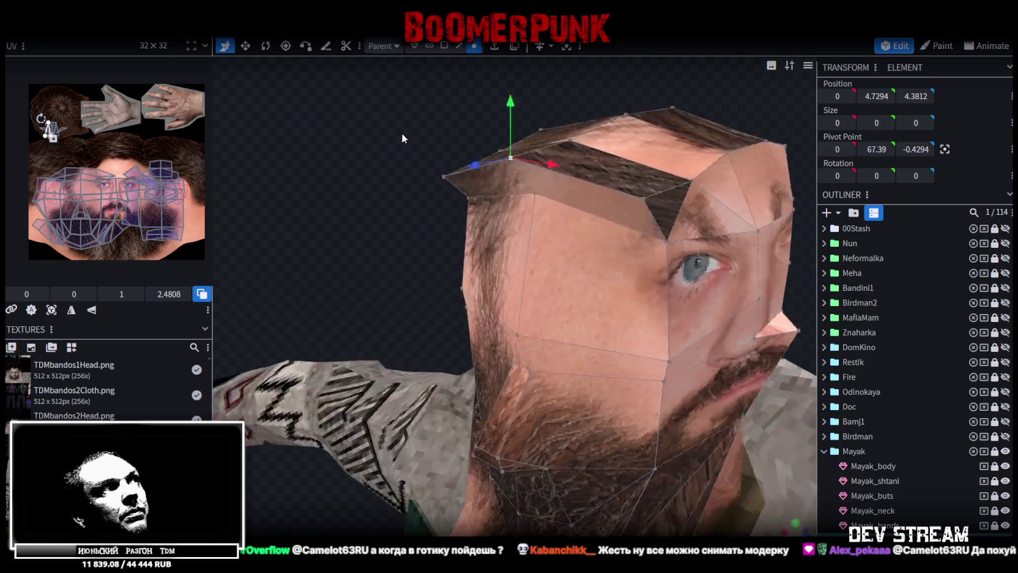
{"action": "left_click", "coordinate": [412, 159], "text": "shift"}
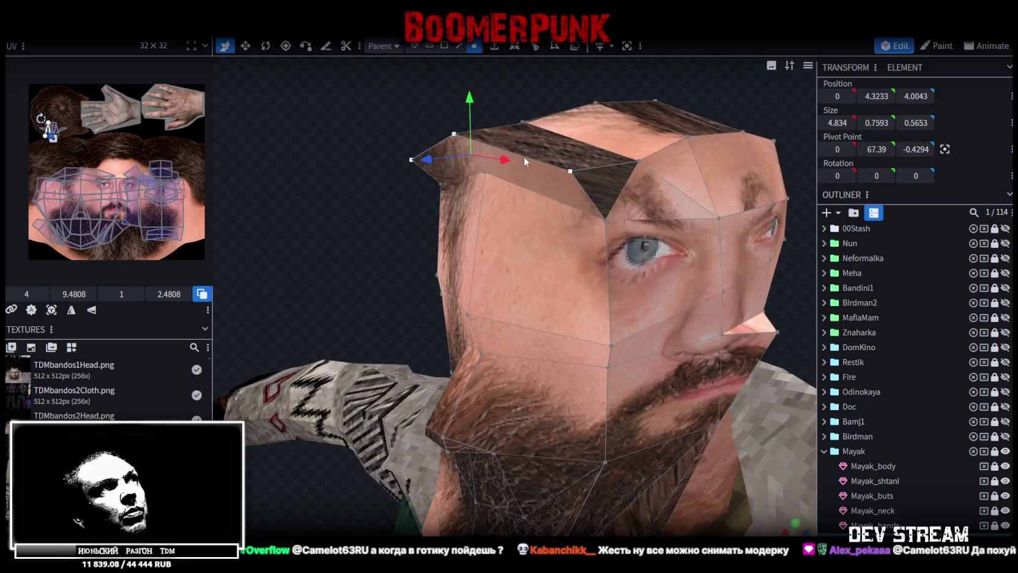
{"action": "mouse_move", "coordinate": [430, 164]}
{"action": "left_mouse_down"}
{"action": "mouse_move", "coordinate": [437, 157]}
{"action": "mouse_move", "coordinate": [397, 183]}
{"action": "left_mouse_up"}
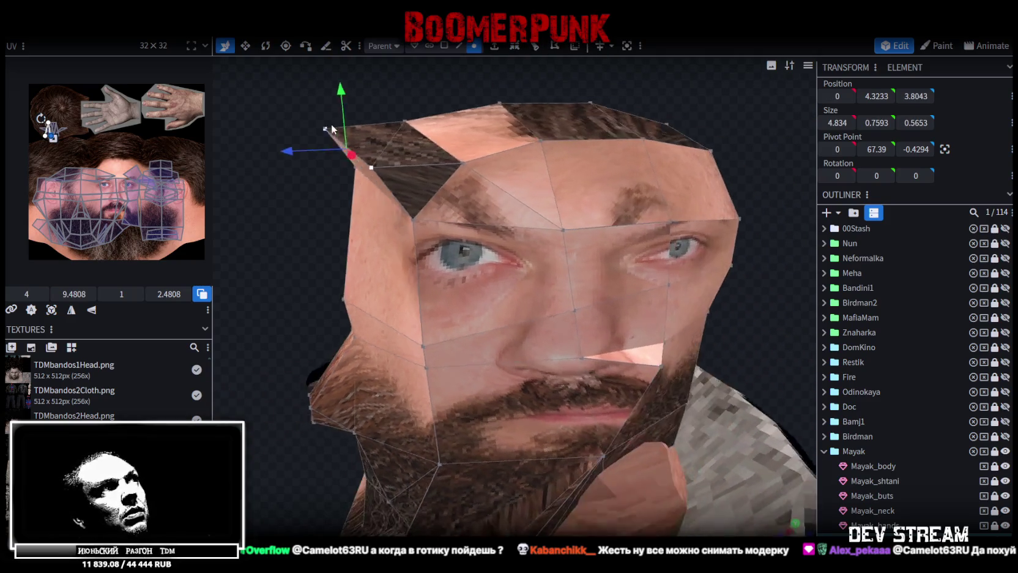
{"action": "left_click", "coordinate": [357, 186]}
{"action": "mouse_move", "coordinate": [302, 193]}
{"action": "left_mouse_down"}
{"action": "mouse_move", "coordinate": [336, 190]}
{"action": "mouse_move", "coordinate": [307, 100]}
{"action": "mouse_move", "coordinate": [397, 119]}
{"action": "mouse_move", "coordinate": [465, 104]}
{"action": "mouse_move", "coordinate": [309, 128]}
{"action": "mouse_move", "coordinate": [444, 50]}
{"action": "left_mouse_up"}
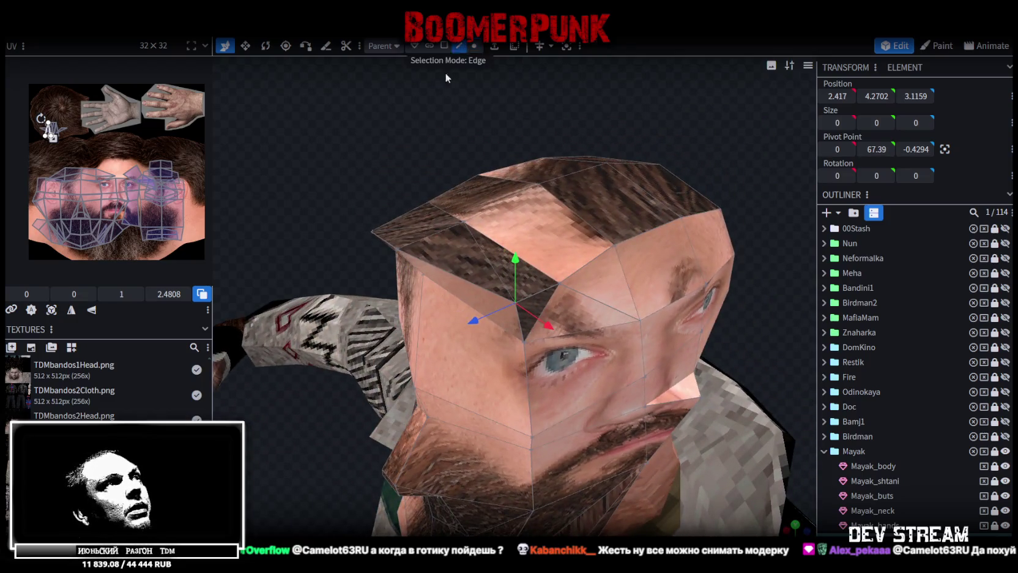
- Narrow the neck edge 0.2 along X
{"action": "left_click", "coordinate": [439, 216]}
{"action": "mouse_move", "coordinate": [490, 228]}
{"action": "left_mouse_down"}
{"action": "mouse_move", "coordinate": [403, 69]}
{"action": "mouse_move", "coordinate": [530, 116]}
{"action": "mouse_move", "coordinate": [591, 112]}
{"action": "left_mouse_up"}
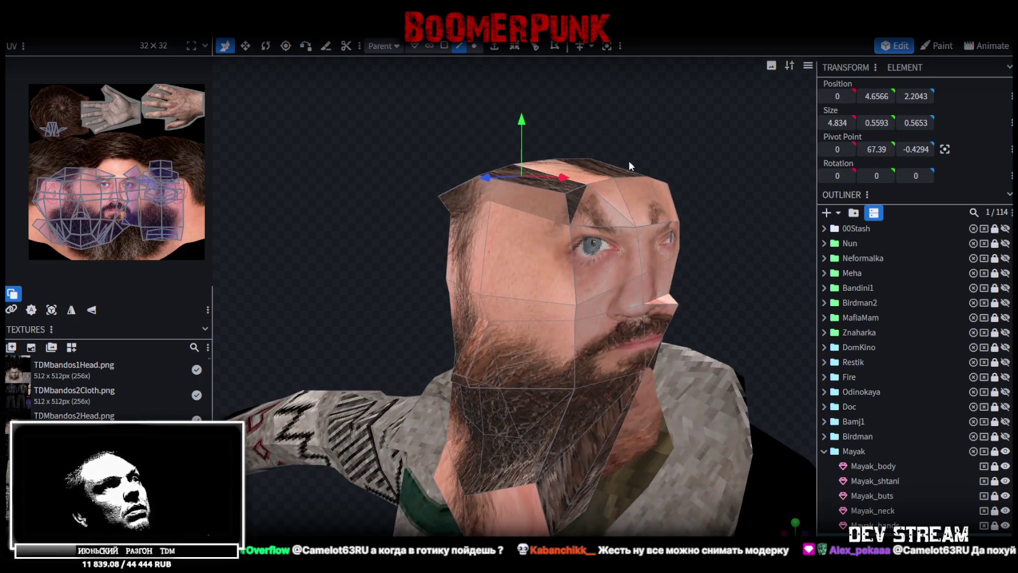
{"action": "scroll", "coordinate": [684, 206], "scroll_direction": "up", "scroll_amount": 3}
{"action": "mouse_move", "coordinate": [683, 206]}
{"action": "left_mouse_down"}
{"action": "mouse_move", "coordinate": [628, 145]}
{"action": "mouse_move", "coordinate": [713, 139]}
{"action": "mouse_move", "coordinate": [556, 62]}
{"action": "left_mouse_up"}
{"action": "scroll", "coordinate": [705, 137], "scroll_direction": "up", "scroll_amount": 1}
{"action": "scroll", "coordinate": [705, 135], "scroll_direction": "up", "scroll_amount": 2}
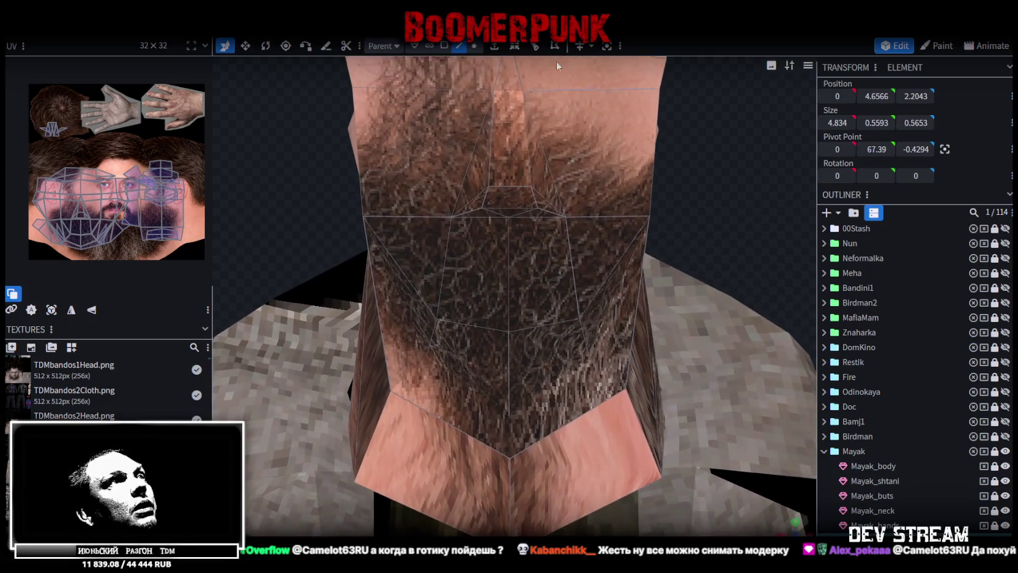
{"action": "left_click", "coordinate": [535, 216]}
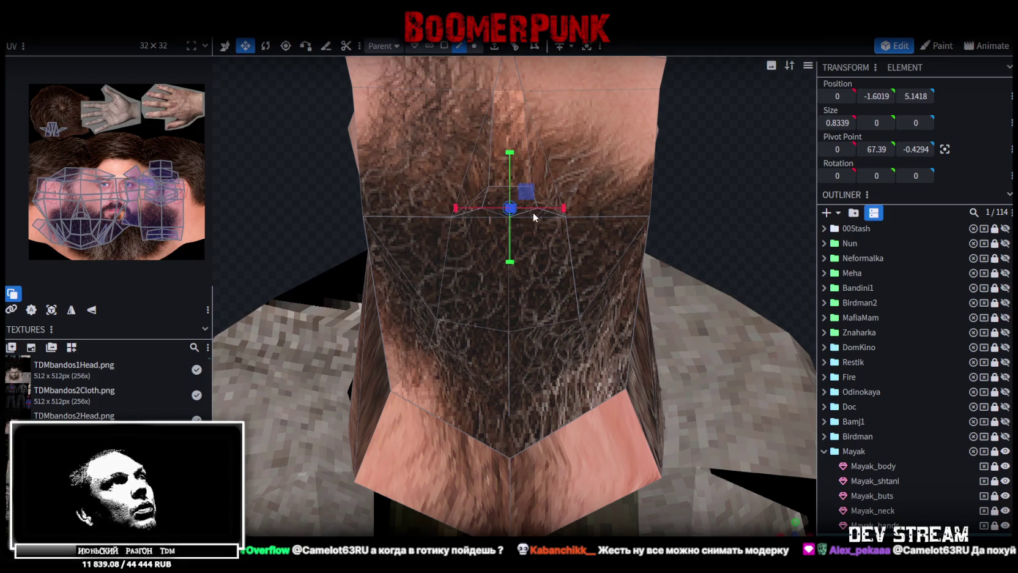
{"action": "left_click_drag", "start_coordinate": [562, 208], "coordinate": [556, 206]}
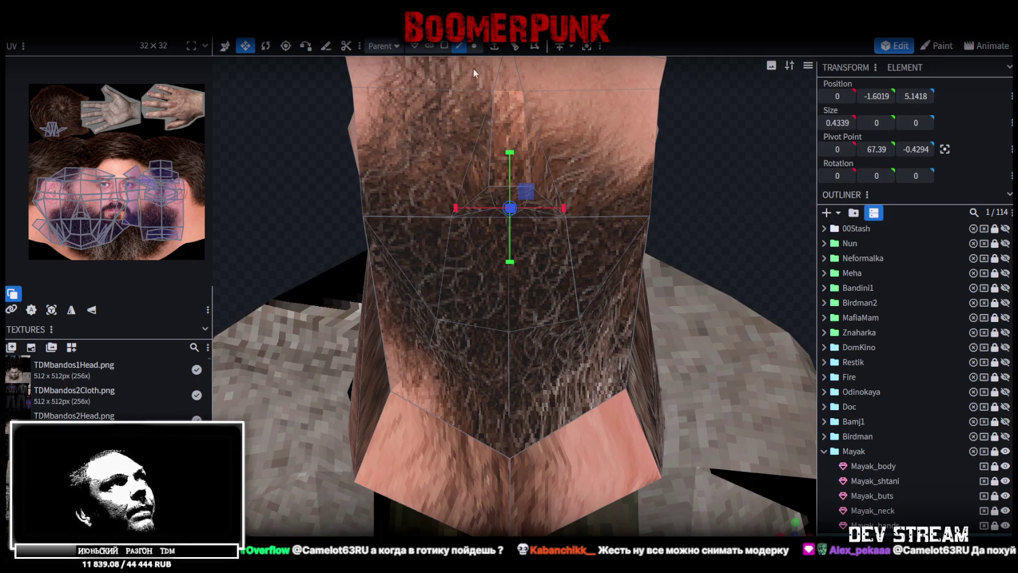
- Widen a face on the beard's underside slightly
{"action": "left_click", "coordinate": [446, 46]}
{"action": "left_click", "coordinate": [512, 197]}
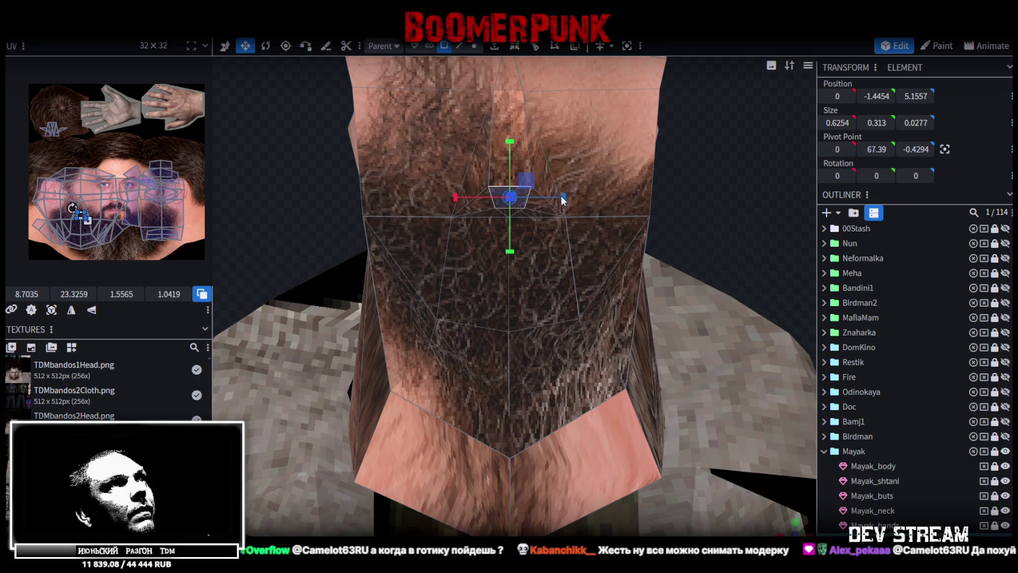
{"action": "left_click_drag", "start_coordinate": [562, 200], "coordinate": [548, 200]}
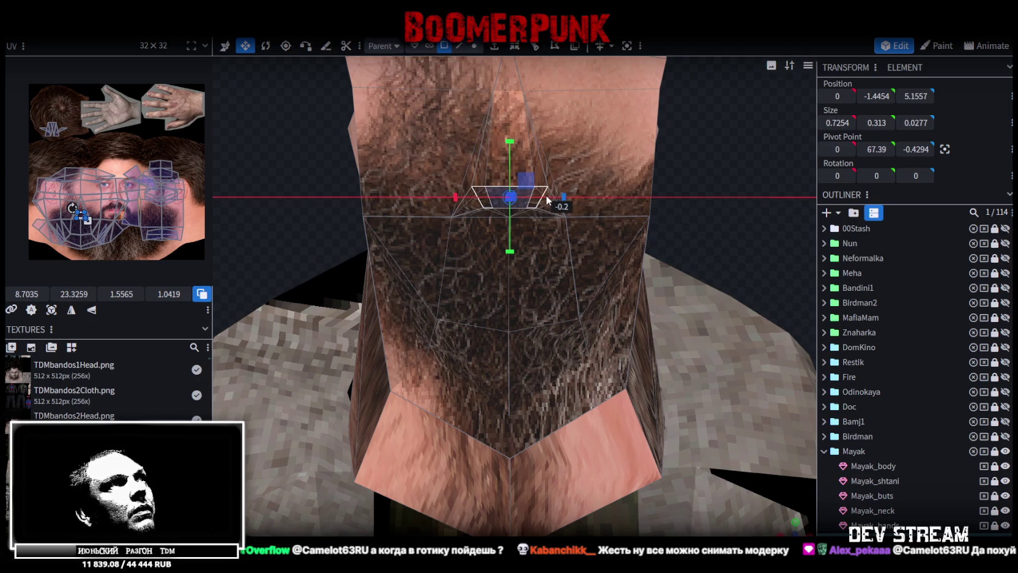
{"action": "left_click", "coordinate": [717, 188]}
{"action": "mouse_move", "coordinate": [717, 188]}
{"action": "left_mouse_down"}
{"action": "mouse_move", "coordinate": [649, 197]}
{"action": "mouse_move", "coordinate": [665, 161]}
{"action": "mouse_move", "coordinate": [642, 148]}
{"action": "mouse_move", "coordinate": [690, 169]}
{"action": "left_mouse_up"}
{"action": "scroll", "coordinate": [650, 193], "scroll_direction": "down", "scroll_amount": 3}
- Select the chin vertices of Mayak_head and move them lower
{"action": "left_click", "coordinate": [567, 319]}
{"action": "left_click_drag", "start_coordinate": [647, 230], "coordinate": [650, 175]}
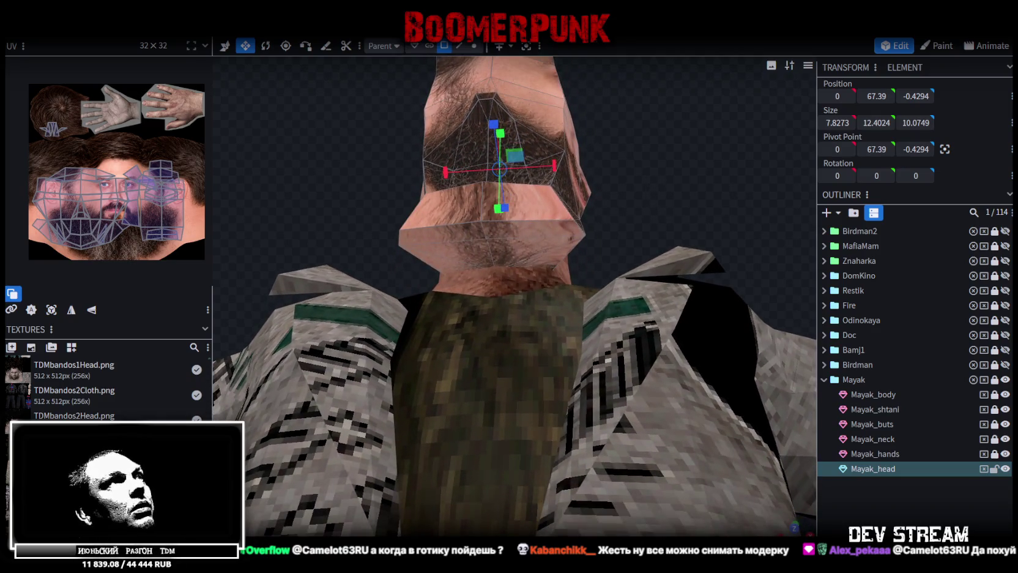
{"action": "left_click", "coordinate": [474, 46]}
{"action": "left_click", "coordinate": [403, 254]}
{"action": "left_click", "coordinate": [493, 231]}
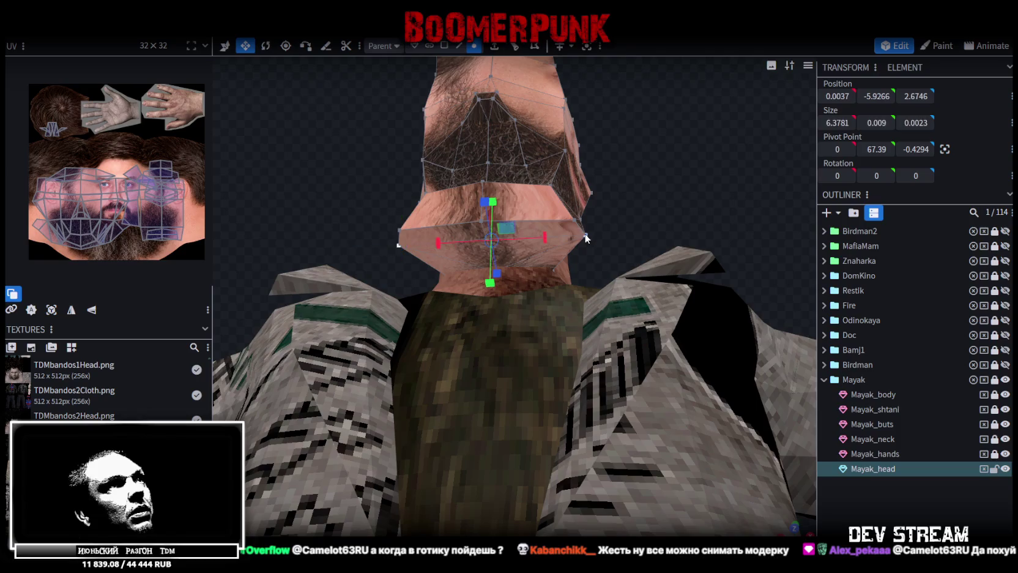
{"action": "key", "text": "q"}
{"action": "left_click_drag", "start_coordinate": [678, 183], "coordinate": [480, 266]}
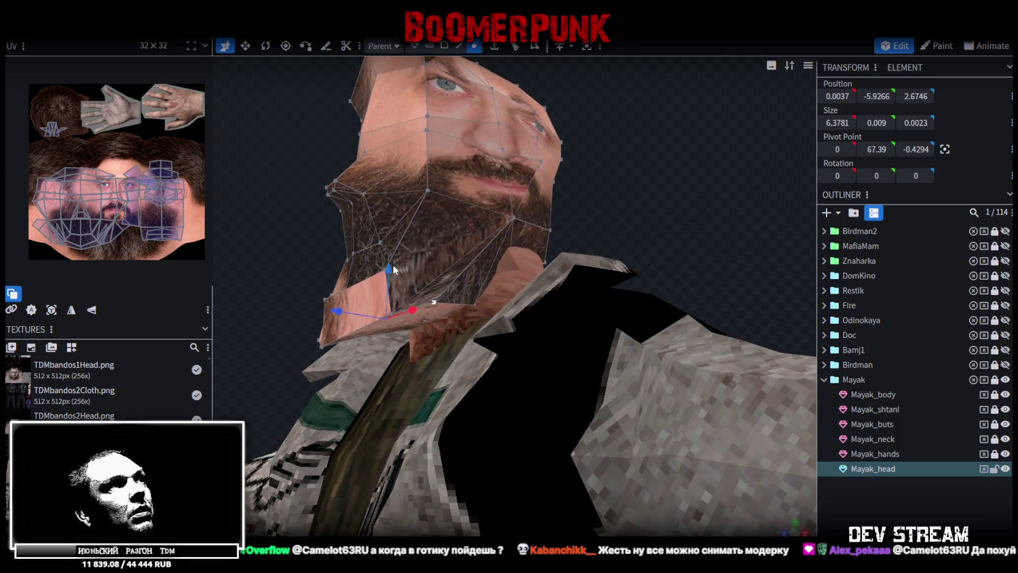
{"action": "left_click_drag", "start_coordinate": [394, 269], "coordinate": [394, 293]}
{"action": "left_click_drag", "start_coordinate": [339, 329], "coordinate": [343, 334]}
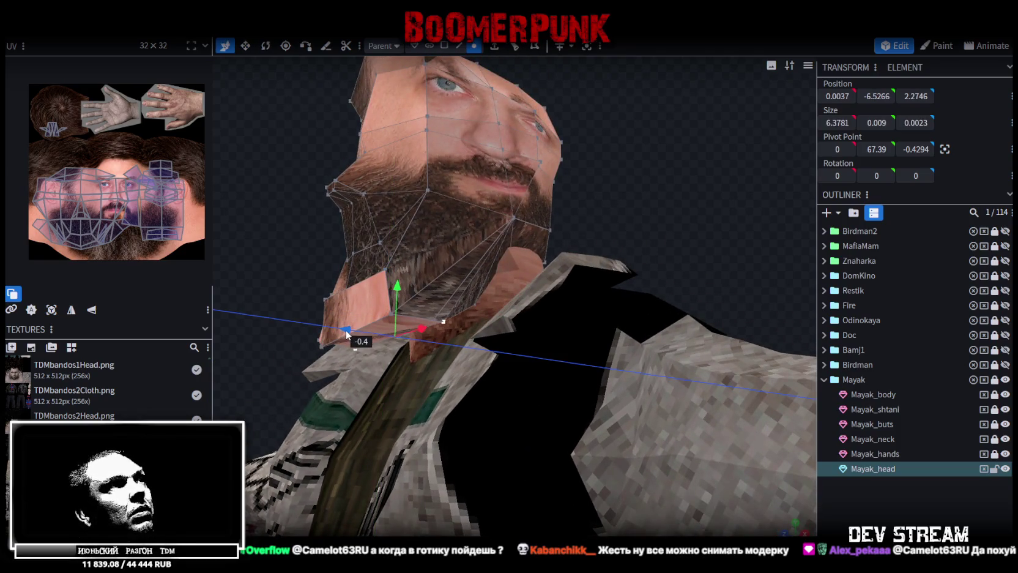
- Resize the chin vertices narrower along X, to 4.7781
{"action": "key", "text": "v"}
{"action": "mouse_move", "coordinate": [563, 224]}
{"action": "left_mouse_down"}
{"action": "mouse_move", "coordinate": [705, 173]}
{"action": "mouse_move", "coordinate": [636, 189]}
{"action": "left_mouse_up"}
{"action": "mouse_move", "coordinate": [543, 265]}
{"action": "left_mouse_down"}
{"action": "mouse_move", "coordinate": [522, 270]}
{"action": "mouse_move", "coordinate": [629, 206]}
{"action": "mouse_move", "coordinate": [652, 241]}
{"action": "mouse_move", "coordinate": [461, 364]}
{"action": "left_mouse_up"}
{"action": "mouse_move", "coordinate": [627, 216]}
{"action": "left_mouse_down"}
{"action": "mouse_move", "coordinate": [492, 230]}
{"action": "mouse_move", "coordinate": [491, 214]}
{"action": "left_mouse_up"}
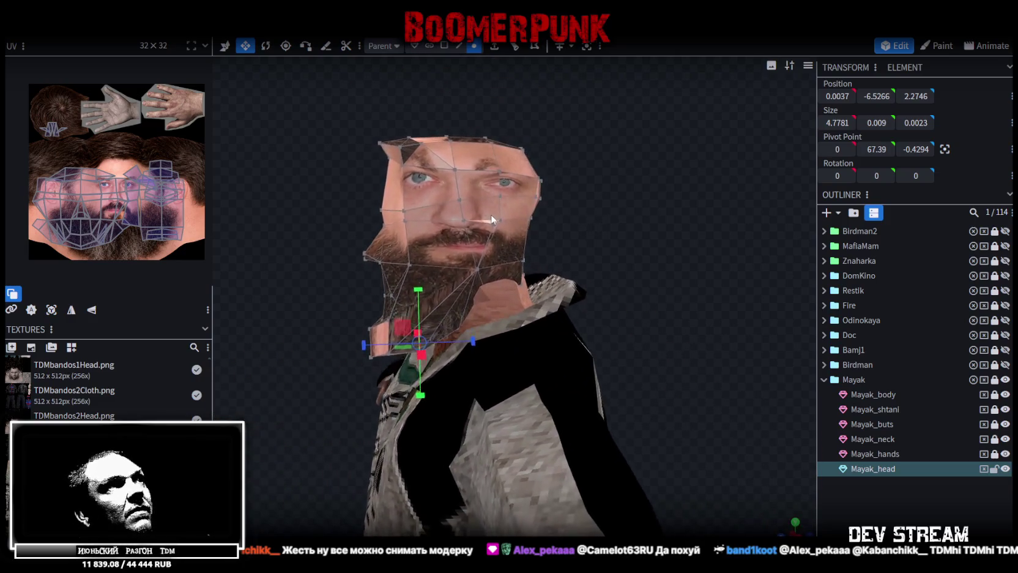
- Box-select the head faces in the viewport, then deselect the lower chin faces
{"action": "left_click_drag", "start_coordinate": [586, 89], "coordinate": [417, 369]}
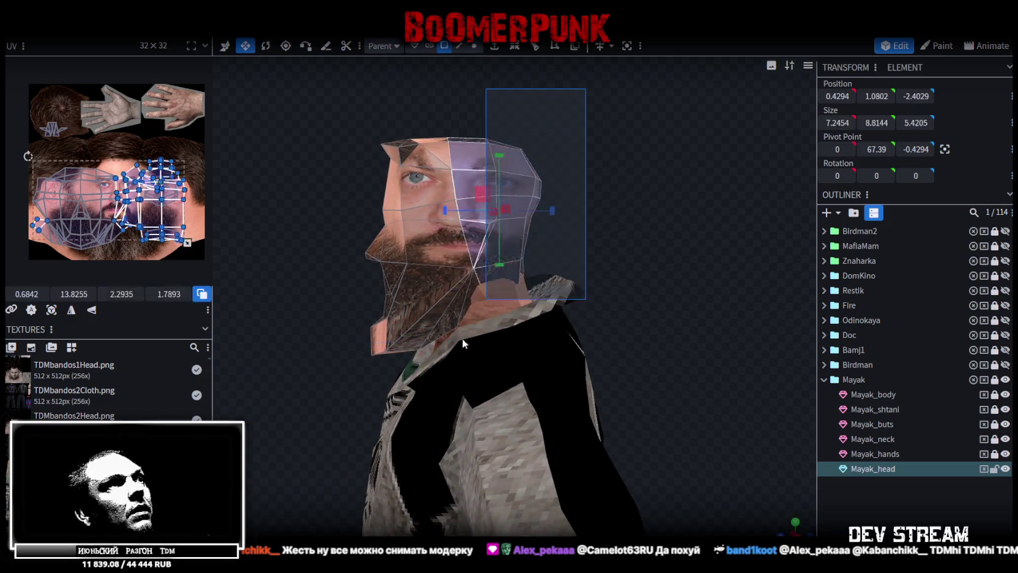
{"action": "mouse_move", "coordinate": [309, 292]}
{"action": "left_mouse_down"}
{"action": "mouse_move", "coordinate": [448, 196]}
{"action": "mouse_move", "coordinate": [464, 263]}
{"action": "left_mouse_up"}
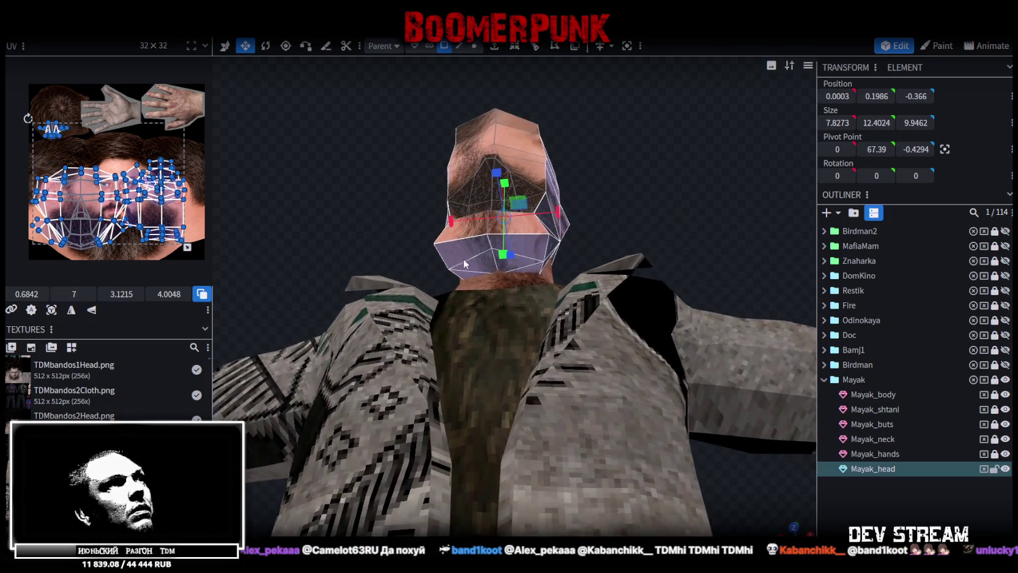
{"action": "left_click", "coordinate": [465, 272], "text": "ctrl"}
{"action": "left_click", "coordinate": [529, 267], "text": "ctrl"}
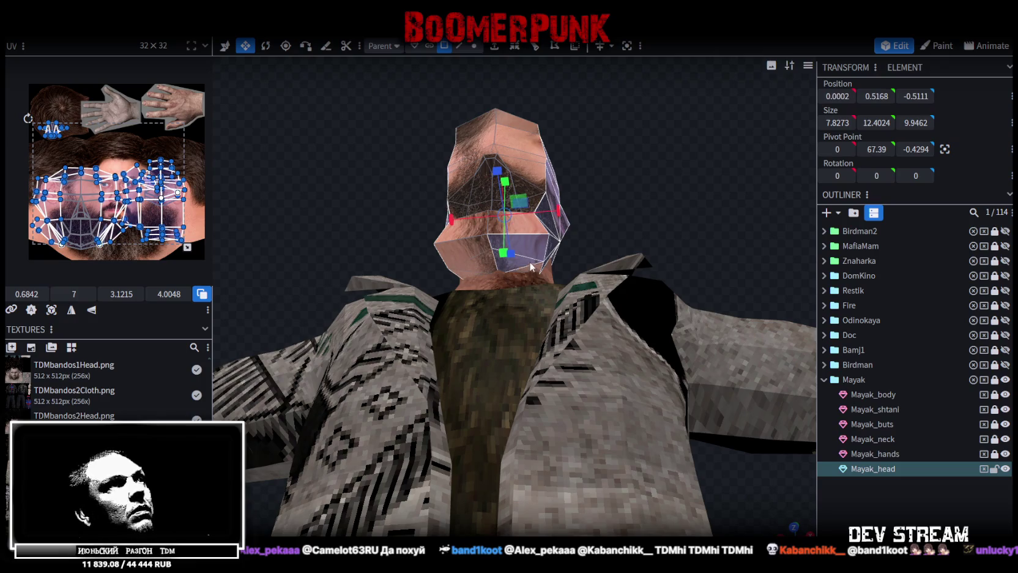
{"action": "mouse_move", "coordinate": [543, 250]}
{"action": "left_mouse_down"}
{"action": "mouse_move", "coordinate": [619, 193]}
{"action": "mouse_move", "coordinate": [639, 265]}
{"action": "mouse_move", "coordinate": [609, 248]}
{"action": "left_mouse_up"}
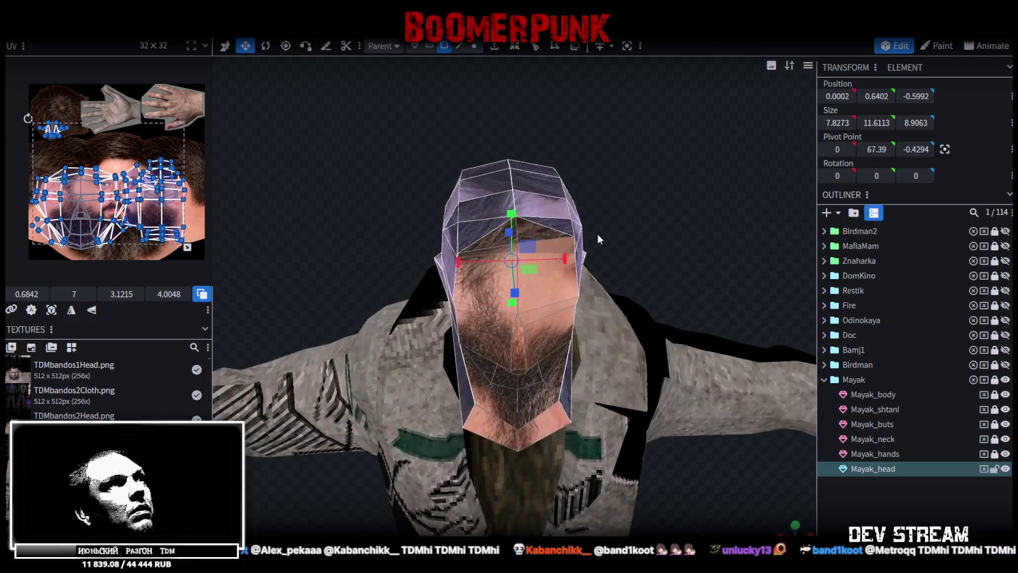
{"action": "mouse_move", "coordinate": [490, 239]}
{"action": "left_mouse_down"}
{"action": "mouse_move", "coordinate": [610, 203]}
{"action": "mouse_move", "coordinate": [591, 179]}
{"action": "mouse_move", "coordinate": [751, 160]}
{"action": "mouse_move", "coordinate": [518, 162]}
{"action": "mouse_move", "coordinate": [299, 290]}
{"action": "mouse_move", "coordinate": [96, 361]}
{"action": "left_mouse_up"}
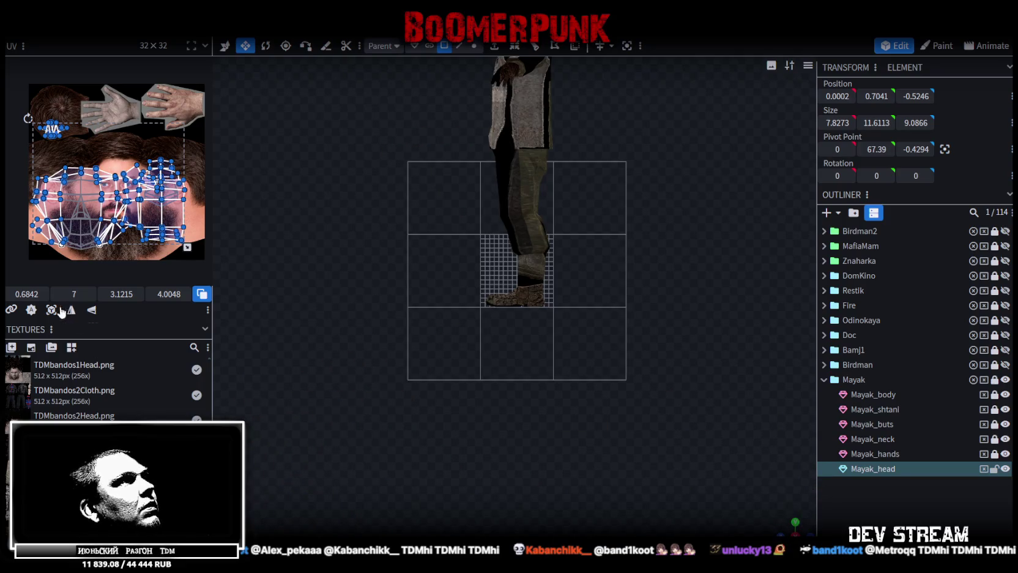
- Switch the 3D view to perspective and box-select the face vertices in the UV editor
{"action": "left_click", "coordinate": [111, 214]}
{"action": "scroll", "coordinate": [127, 211], "scroll_direction": "down", "scroll_amount": 5}
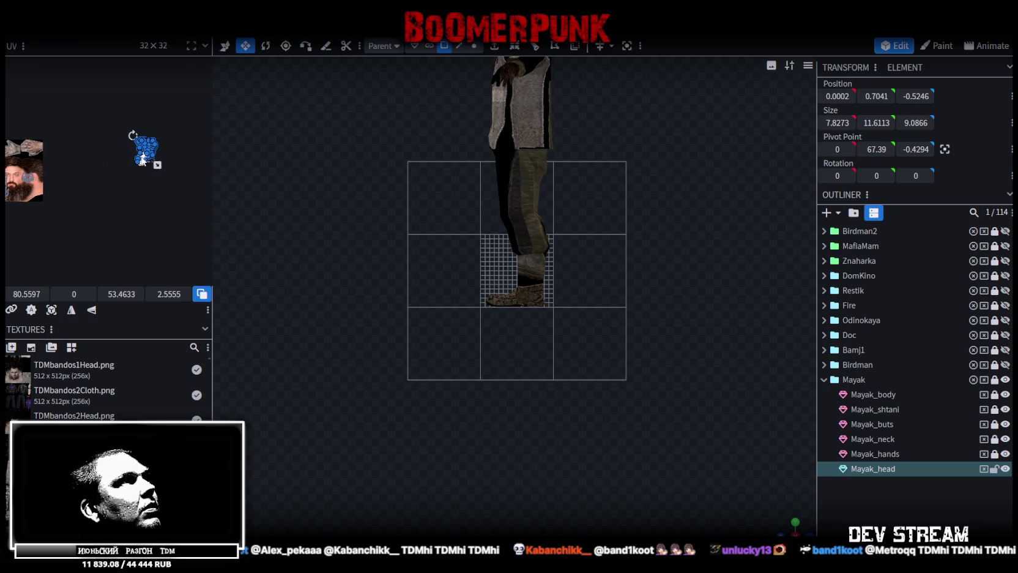
{"action": "scroll", "coordinate": [32, 177], "scroll_direction": "up", "scroll_amount": 5}
{"action": "middle_click_drag", "start_coordinate": [31, 178], "coordinate": [116, 192]}
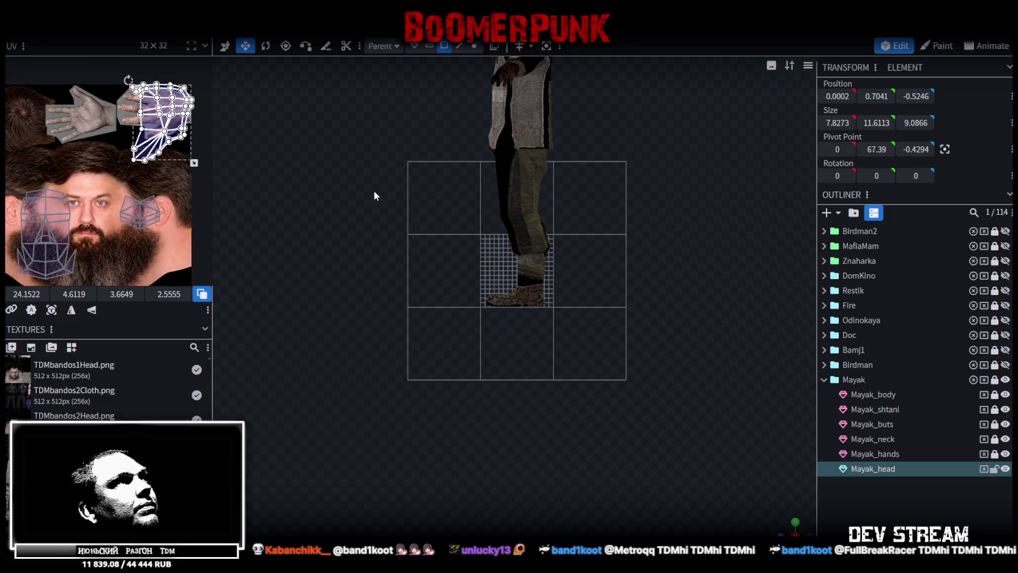
{"action": "left_click", "coordinate": [785, 522]}
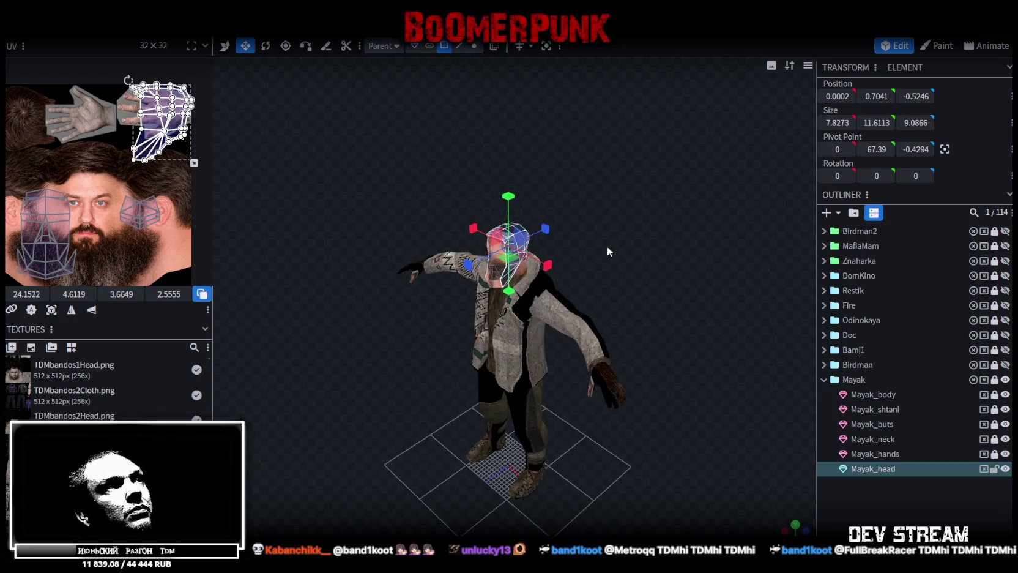
{"action": "scroll", "coordinate": [674, 235], "scroll_direction": "up", "scroll_amount": 4}
{"action": "scroll", "coordinate": [675, 235], "scroll_direction": "up", "scroll_amount": 1}
{"action": "middle_click_drag", "start_coordinate": [107, 216], "coordinate": [126, 183]}
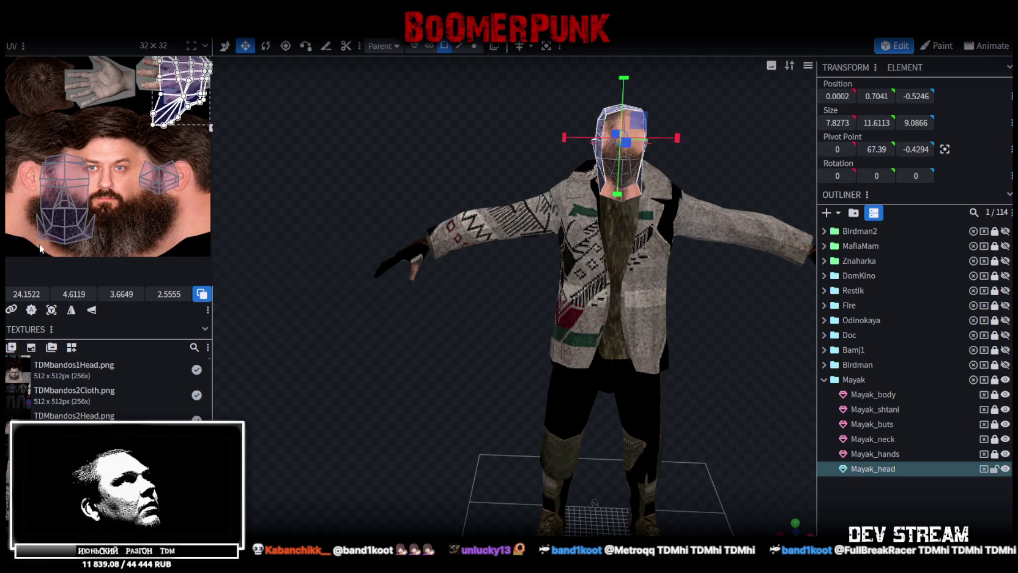
{"action": "left_click_drag", "start_coordinate": [26, 246], "coordinate": [191, 136]}
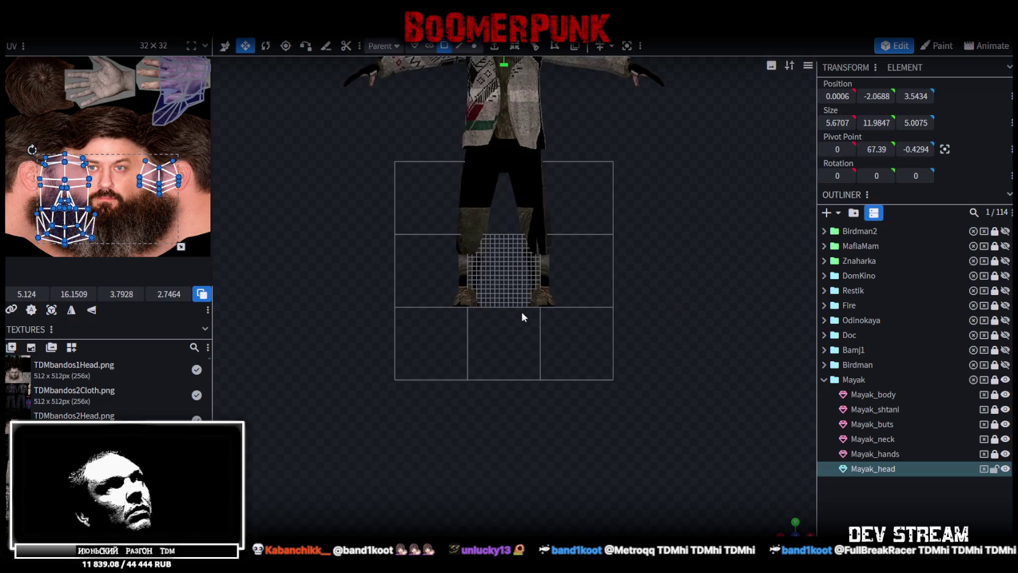
- Project the head UVs from the current view and move and enlarge the island over the face photo
{"action": "left_click", "coordinate": [50, 310]}
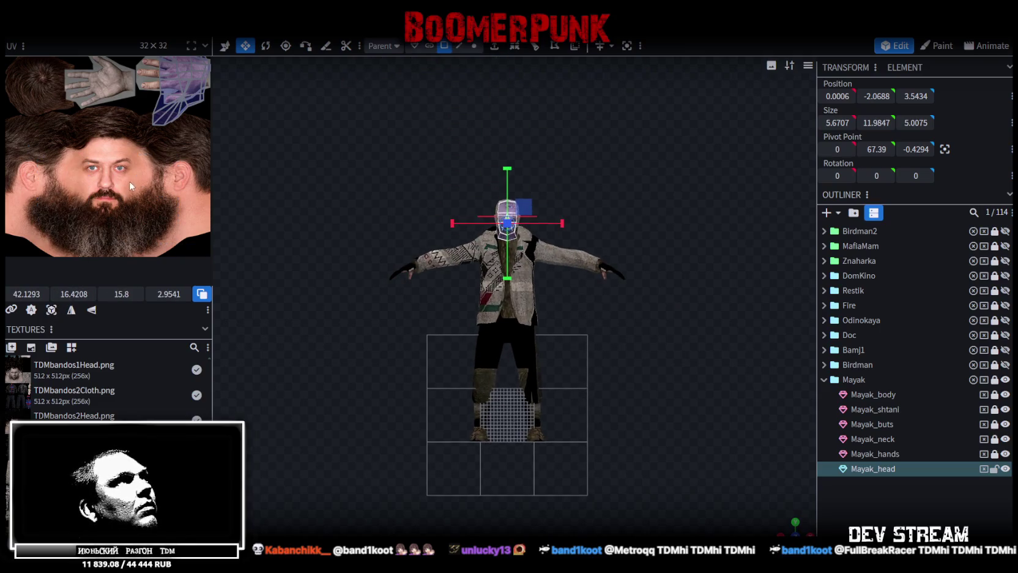
{"action": "scroll", "coordinate": [127, 187], "scroll_direction": "down", "scroll_amount": 3}
{"action": "left_click_drag", "start_coordinate": [179, 170], "coordinate": [68, 166]}
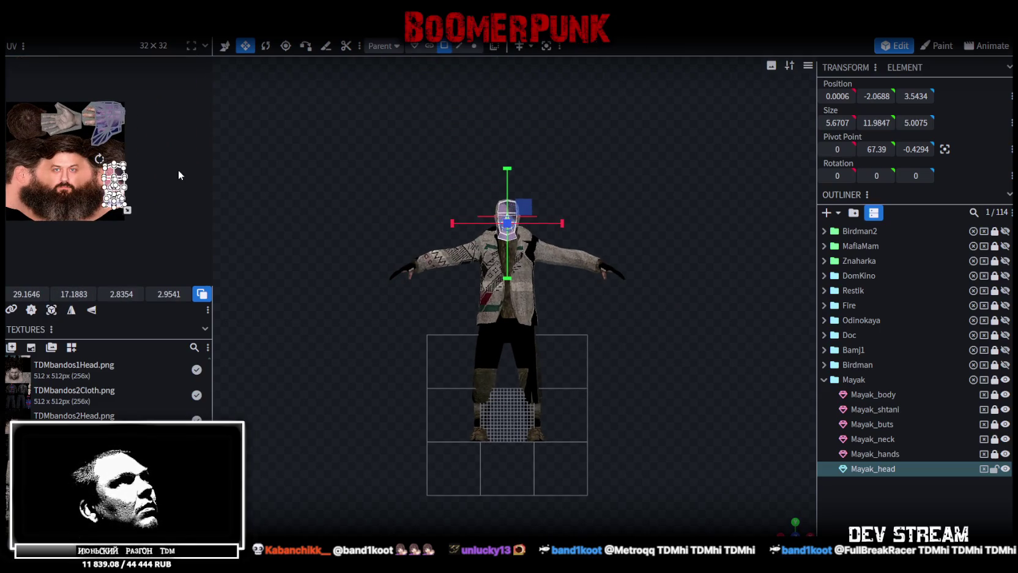
{"action": "scroll", "coordinate": [67, 165], "scroll_direction": "up", "scroll_amount": 3}
{"action": "left_click_drag", "start_coordinate": [68, 166], "coordinate": [53, 138]}
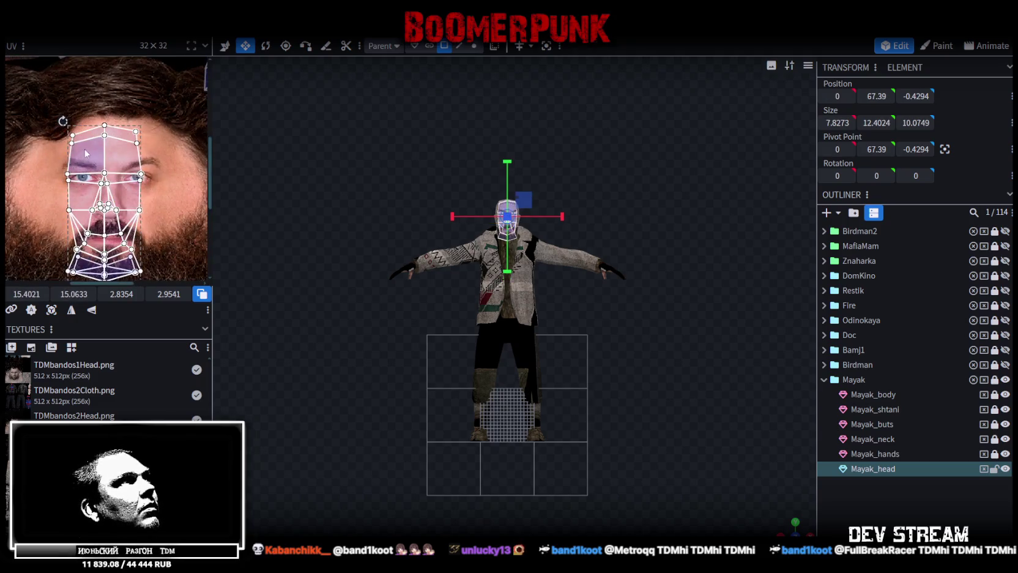
{"action": "scroll", "coordinate": [112, 161], "scroll_direction": "up", "scroll_amount": 1}
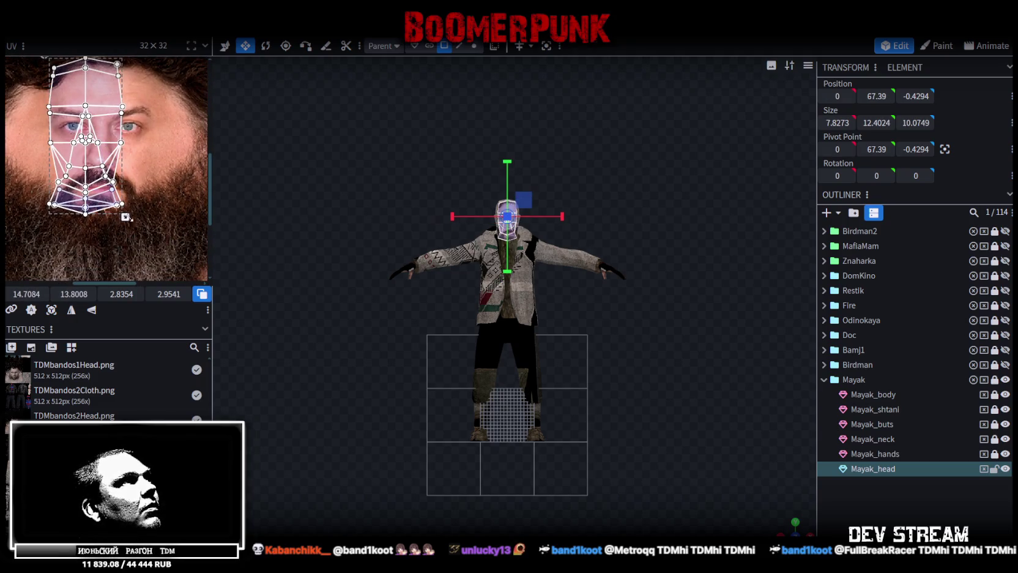
{"action": "left_click_drag", "start_coordinate": [133, 222], "coordinate": [152, 240]}
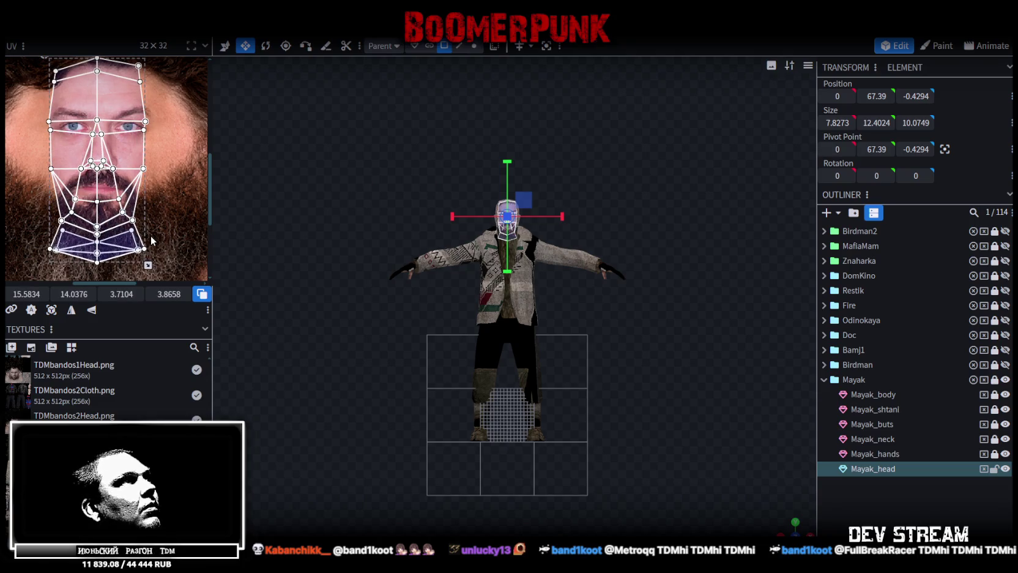
{"action": "left_click_drag", "start_coordinate": [152, 240], "coordinate": [153, 233]}
{"action": "scroll", "coordinate": [85, 128], "scroll_direction": "up", "scroll_amount": 1}
{"action": "scroll", "coordinate": [116, 159], "scroll_direction": "down", "scroll_amount": 1}
{"action": "left_click_drag", "start_coordinate": [145, 174], "coordinate": [147, 169]}
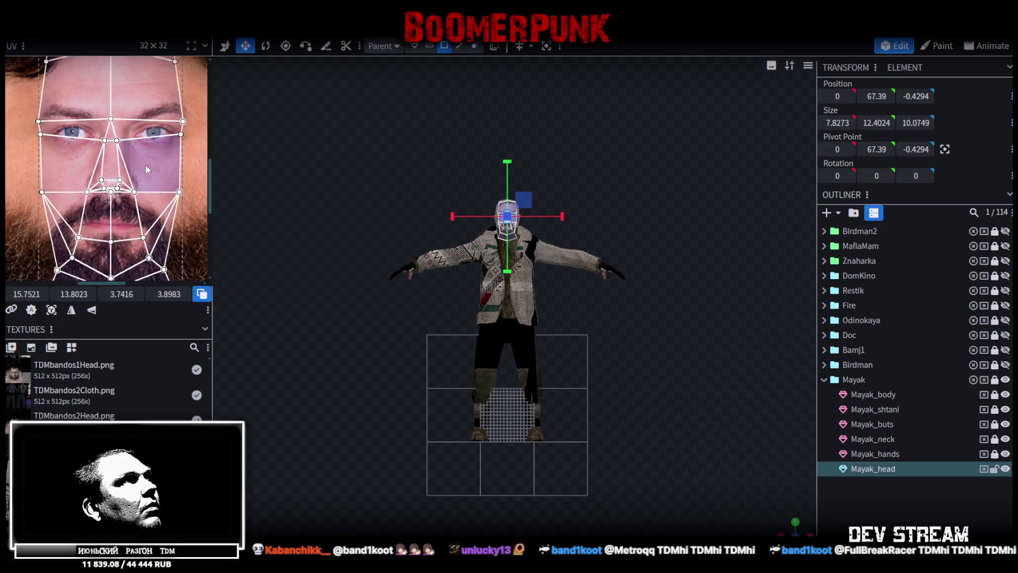
- Refine the UV island's position and scale until the eyes line up with the photo
{"action": "scroll", "coordinate": [574, 320], "scroll_direction": "up", "scroll_amount": 3}
{"action": "scroll", "coordinate": [584, 272], "scroll_direction": "up", "scroll_amount": 2}
{"action": "scroll", "coordinate": [584, 422], "scroll_direction": "up", "scroll_amount": 2}
{"action": "scroll", "coordinate": [579, 380], "scroll_direction": "up", "scroll_amount": 2}
{"action": "scroll", "coordinate": [571, 330], "scroll_direction": "up", "scroll_amount": 2}
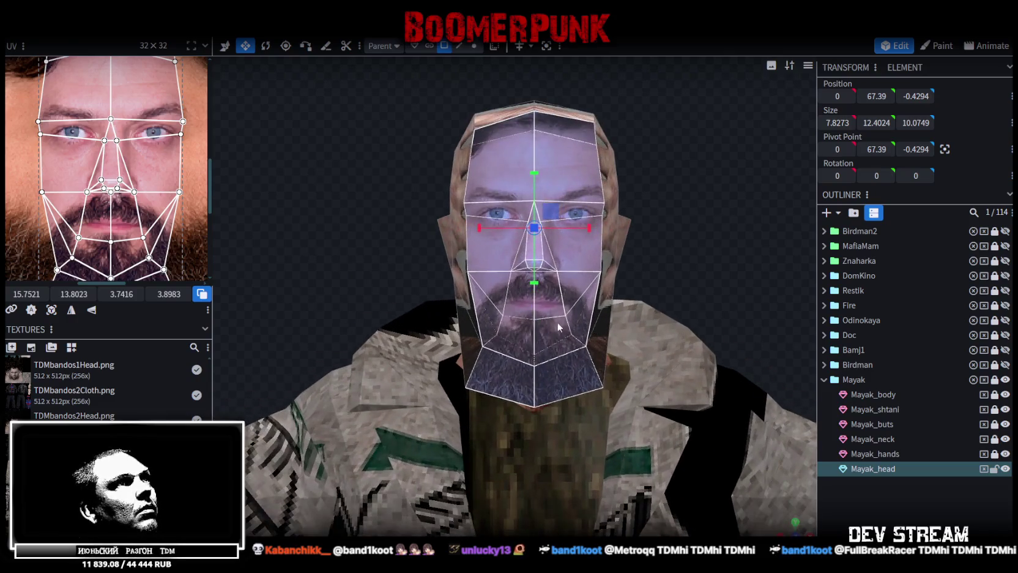
{"action": "left_click_drag", "start_coordinate": [151, 210], "coordinate": [151, 199]}
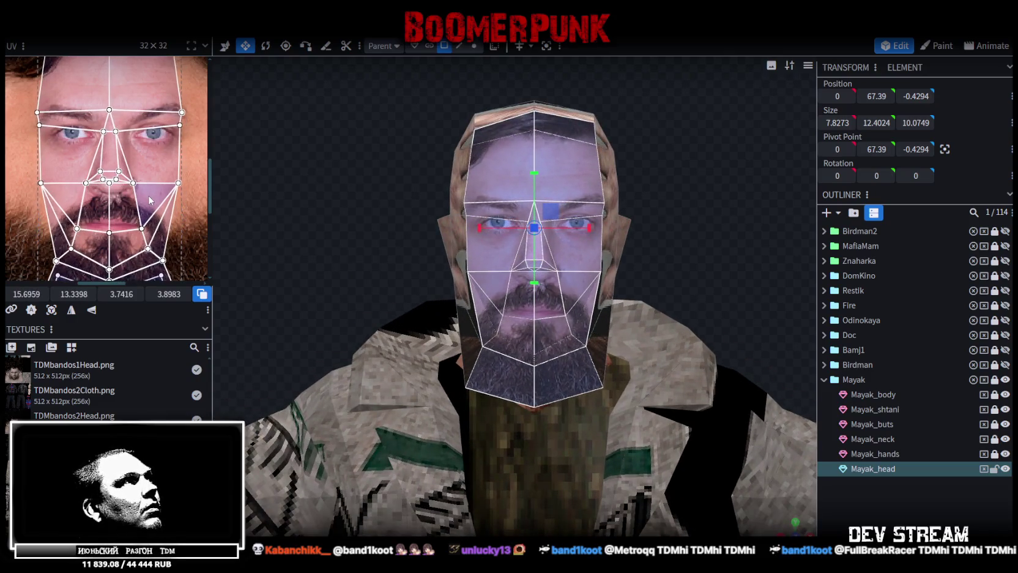
{"action": "scroll", "coordinate": [150, 195], "scroll_direction": "down", "scroll_amount": 3}
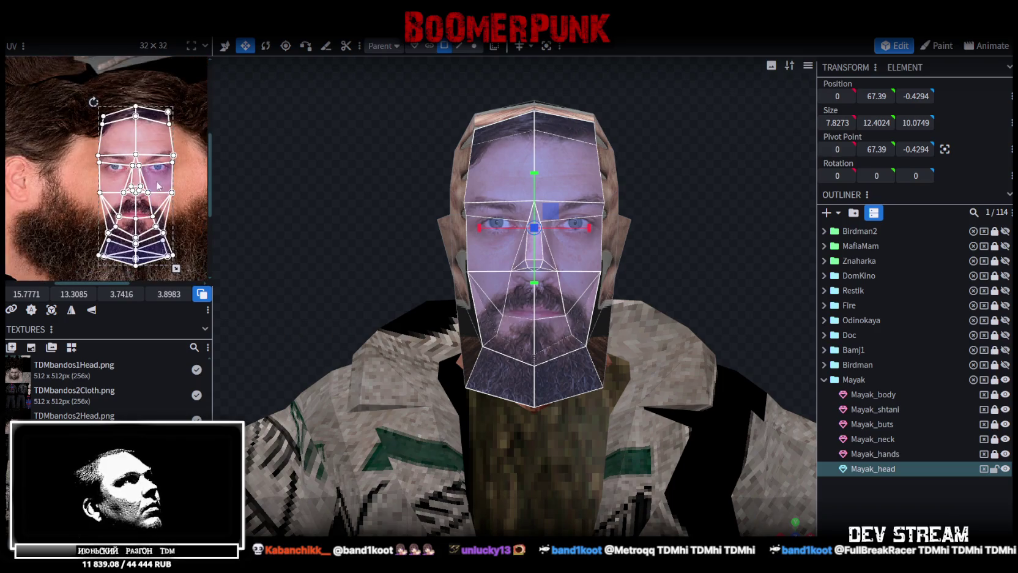
{"action": "left_click_drag", "start_coordinate": [154, 176], "coordinate": [152, 170]}
{"action": "left_click_drag", "start_coordinate": [138, 233], "coordinate": [146, 236]}
{"action": "scroll", "coordinate": [77, 156], "scroll_direction": "up", "scroll_amount": 3}
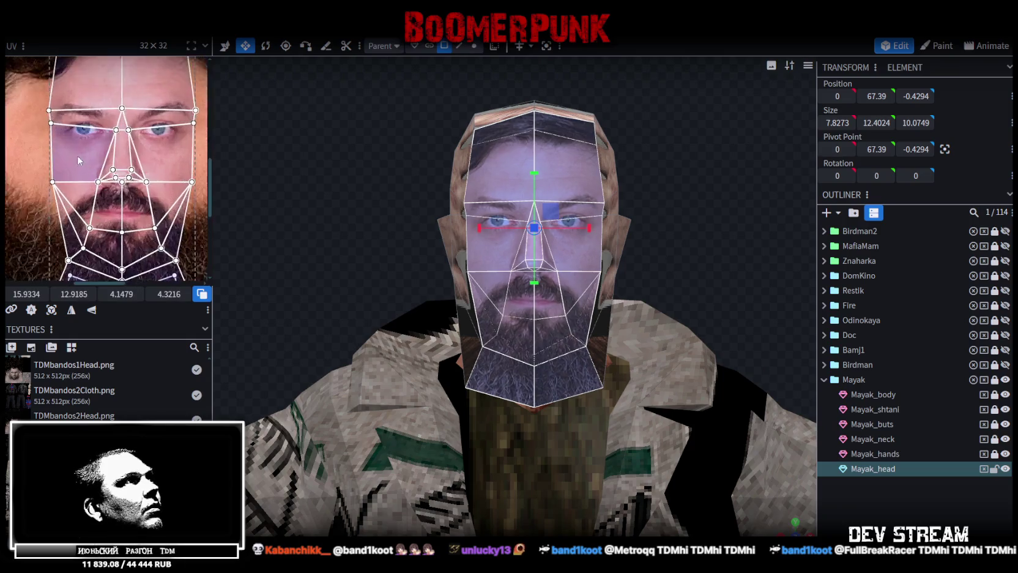
{"action": "scroll", "coordinate": [78, 157], "scroll_direction": "up", "scroll_amount": 2}
{"action": "left_click_drag", "start_coordinate": [124, 212], "coordinate": [114, 216]}
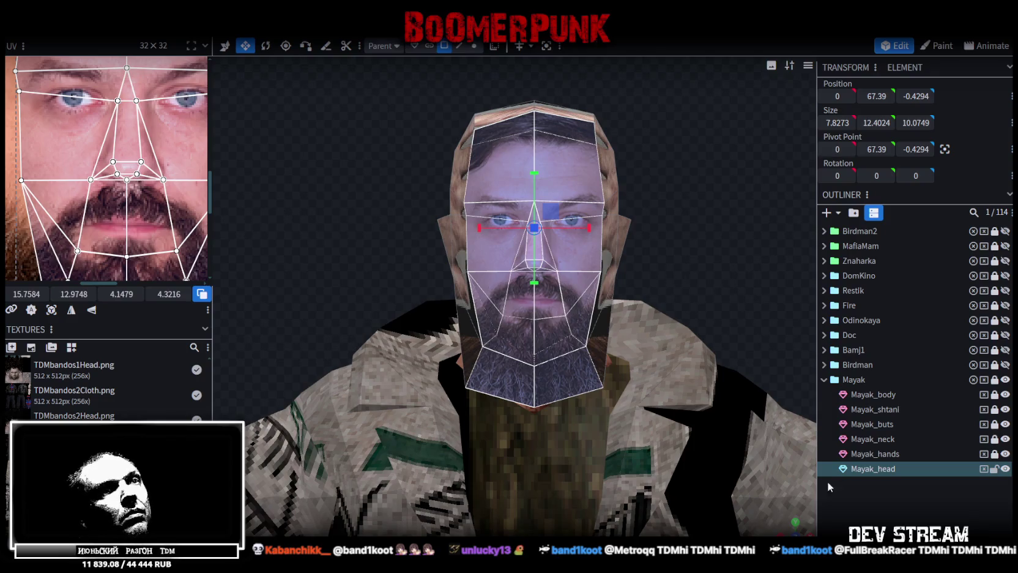
- Preview the textured head from its left side, then reselect the Mayak_head mesh
{"action": "mouse_move", "coordinate": [790, 530]}
{"action": "left_mouse_down"}
{"action": "mouse_move", "coordinate": [740, 506]}
{"action": "mouse_move", "coordinate": [701, 322]}
{"action": "mouse_move", "coordinate": [704, 289]}
{"action": "mouse_move", "coordinate": [669, 228]}
{"action": "mouse_move", "coordinate": [763, 242]}
{"action": "mouse_move", "coordinate": [738, 230]}
{"action": "left_mouse_up"}
{"action": "left_click", "coordinate": [704, 289]}
{"action": "left_click", "coordinate": [517, 242]}
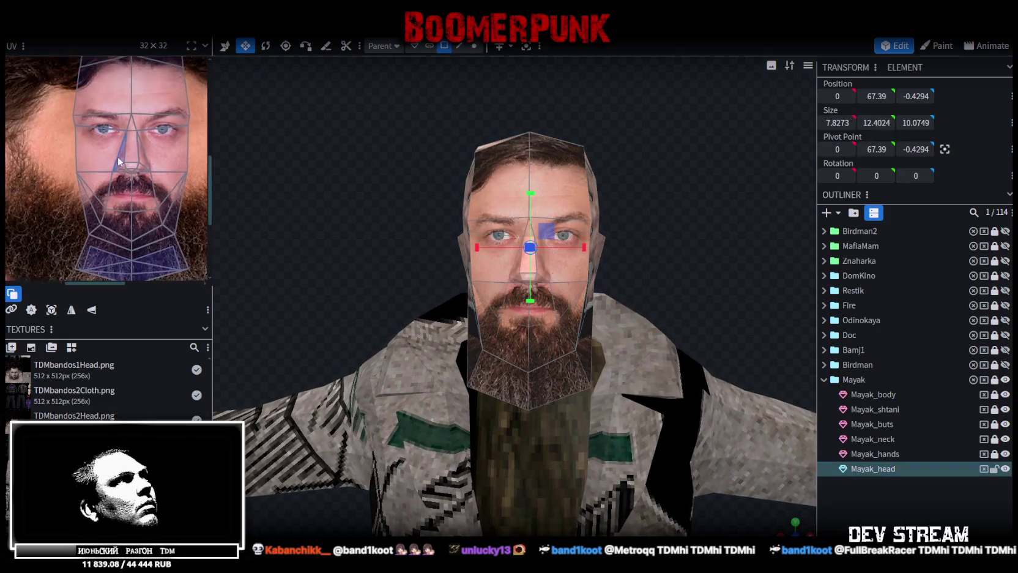
{"action": "scroll", "coordinate": [107, 147], "scroll_direction": "down", "scroll_amount": 2}
{"action": "scroll", "coordinate": [88, 192], "scroll_direction": "down", "scroll_amount": 1}
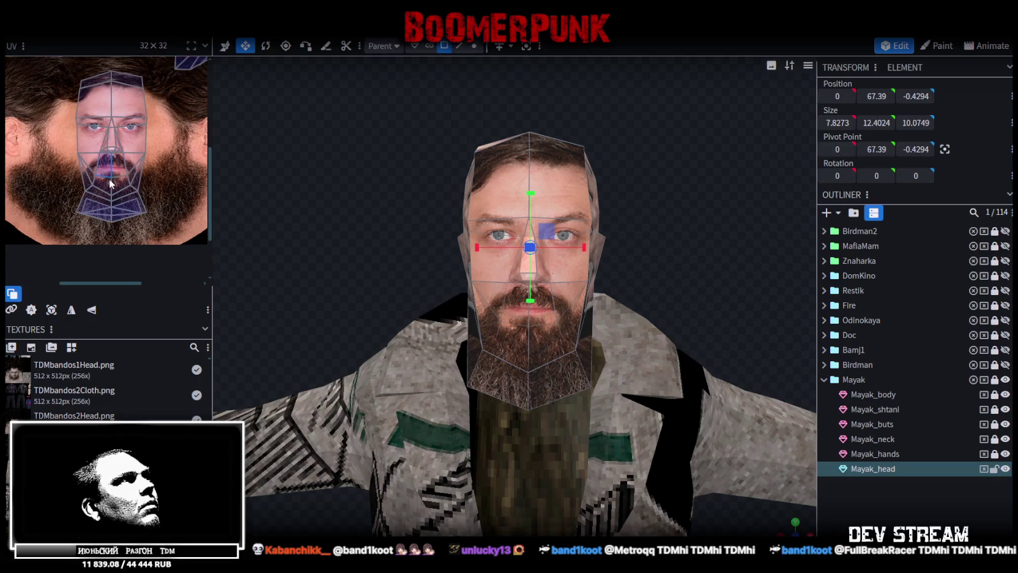
{"action": "scroll", "coordinate": [66, 230], "scroll_direction": "down", "scroll_amount": 1}
- Select all head UV faces and shift the nose-area UV points right and slightly down
{"action": "left_click_drag", "start_coordinate": [67, 230], "coordinate": [164, 88]}
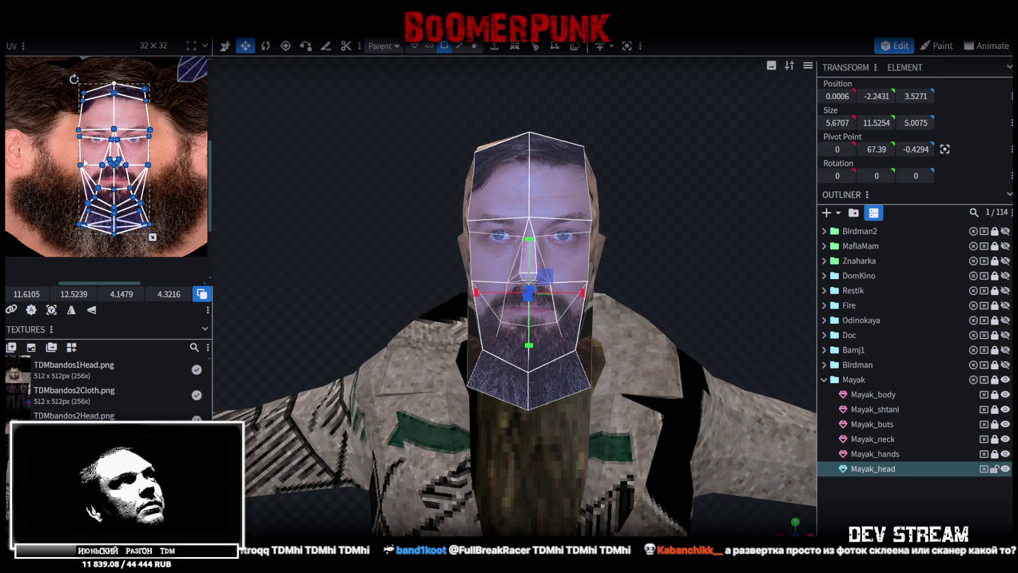
{"action": "scroll", "coordinate": [85, 162], "scroll_direction": "up", "scroll_amount": 1}
{"action": "scroll", "coordinate": [143, 161], "scroll_direction": "up", "scroll_amount": 1}
{"action": "scroll", "coordinate": [133, 161], "scroll_direction": "up", "scroll_amount": 1}
{"action": "scroll", "coordinate": [125, 172], "scroll_direction": "up", "scroll_amount": 1}
{"action": "left_click_drag", "start_coordinate": [125, 172], "coordinate": [130, 173]}
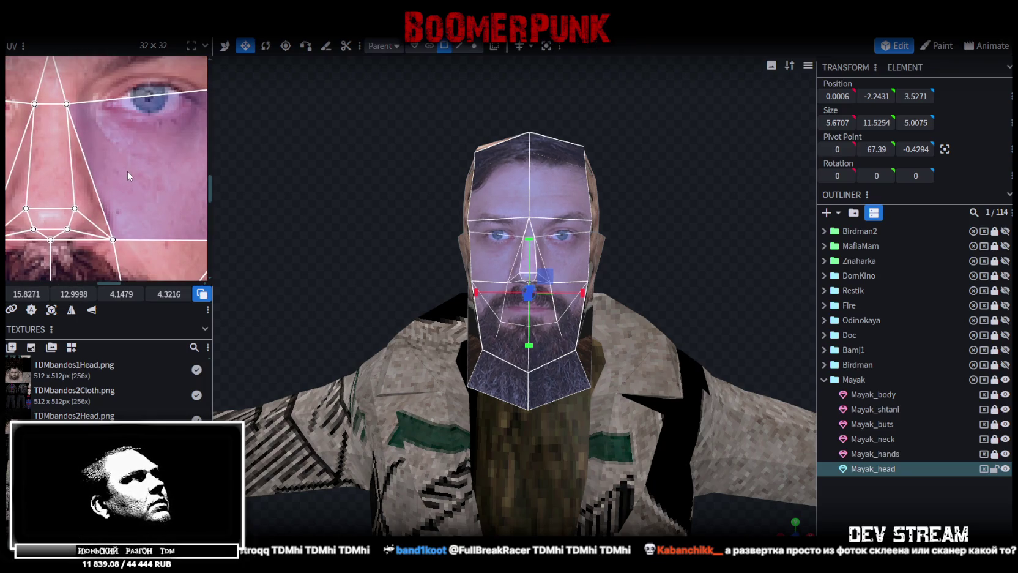
{"action": "scroll", "coordinate": [127, 172], "scroll_direction": "down", "scroll_amount": 3}
{"action": "scroll", "coordinate": [155, 96], "scroll_direction": "up", "scroll_amount": 3}
{"action": "scroll", "coordinate": [156, 96], "scroll_direction": "down", "scroll_amount": 2}
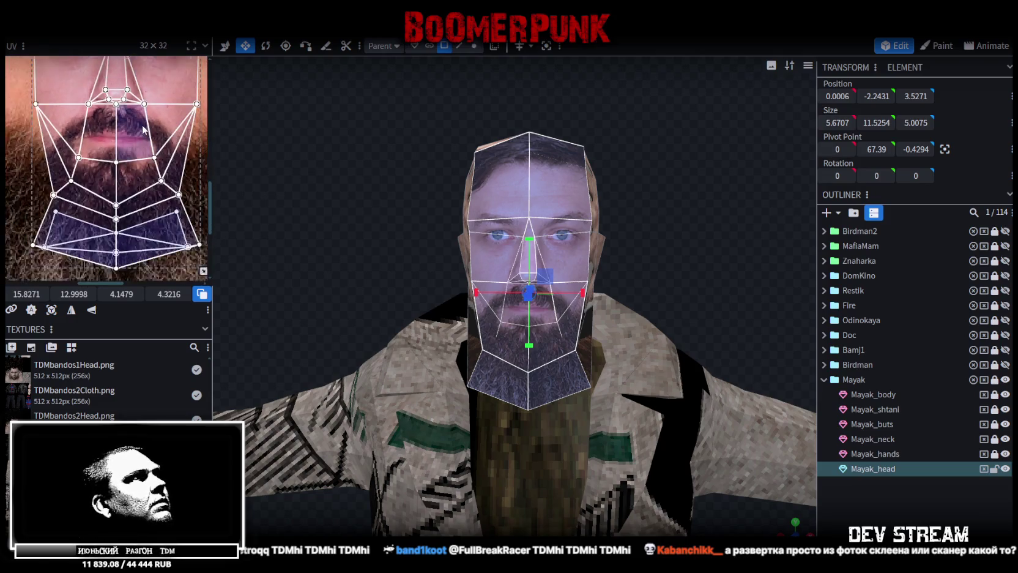
{"action": "scroll", "coordinate": [156, 97], "scroll_direction": "down", "scroll_amount": 2}
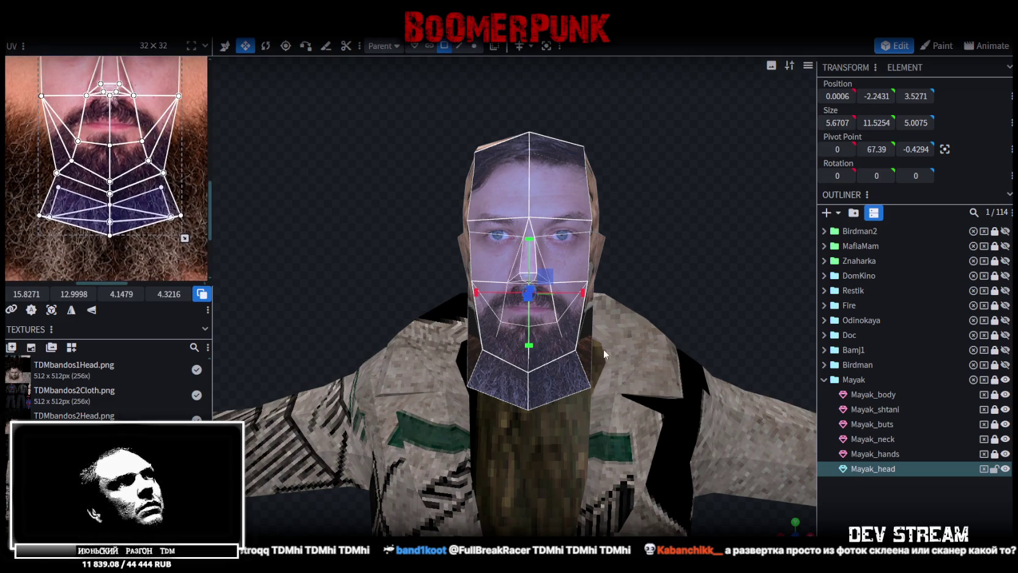
{"action": "left_click", "coordinate": [863, 497]}
- Select Mayak_head and its front and left lower beard faces from beneath the chin
{"action": "mouse_move", "coordinate": [718, 342]}
{"action": "left_mouse_down"}
{"action": "mouse_move", "coordinate": [513, 251]}
{"action": "mouse_move", "coordinate": [606, 262]}
{"action": "mouse_move", "coordinate": [655, 256]}
{"action": "mouse_move", "coordinate": [653, 244]}
{"action": "mouse_move", "coordinate": [531, 242]}
{"action": "left_mouse_up"}
{"action": "left_click", "coordinate": [518, 194]}
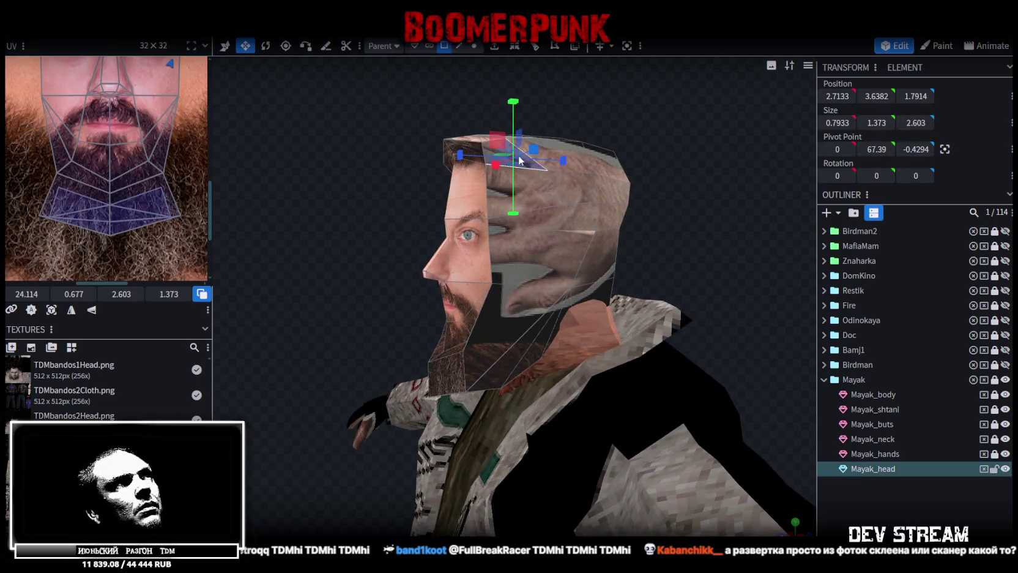
{"action": "scroll", "coordinate": [193, 153], "scroll_direction": "down", "scroll_amount": 3}
{"action": "scroll", "coordinate": [80, 235], "scroll_direction": "down", "scroll_amount": 2}
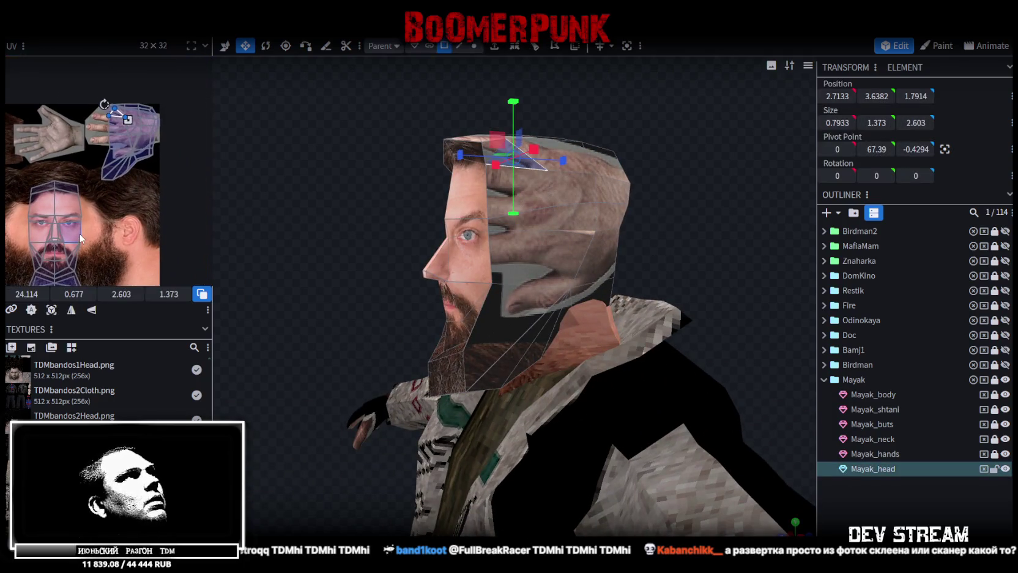
{"action": "mouse_move", "coordinate": [283, 215]}
{"action": "left_mouse_down"}
{"action": "mouse_move", "coordinate": [300, 204]}
{"action": "mouse_move", "coordinate": [374, 208]}
{"action": "mouse_move", "coordinate": [390, 136]}
{"action": "mouse_move", "coordinate": [379, 137]}
{"action": "left_mouse_up"}
{"action": "scroll", "coordinate": [81, 205], "scroll_direction": "up", "scroll_amount": 2}
{"action": "scroll", "coordinate": [89, 199], "scroll_direction": "up", "scroll_amount": 2}
{"action": "scroll", "coordinate": [92, 196], "scroll_direction": "up", "scroll_amount": 1}
{"action": "mouse_move", "coordinate": [395, 278]}
{"action": "left_mouse_down"}
{"action": "mouse_move", "coordinate": [392, 261]}
{"action": "mouse_move", "coordinate": [493, 251]}
{"action": "left_mouse_up"}
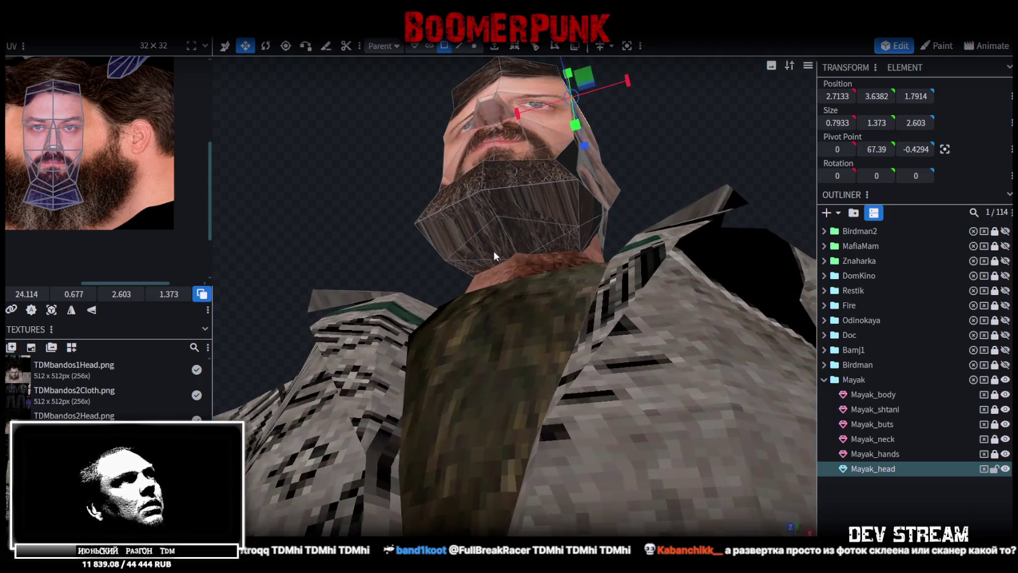
{"action": "left_click", "coordinate": [486, 264]}
{"action": "left_click", "coordinate": [554, 230]}
{"action": "left_click", "coordinate": [545, 239], "text": "shift"}
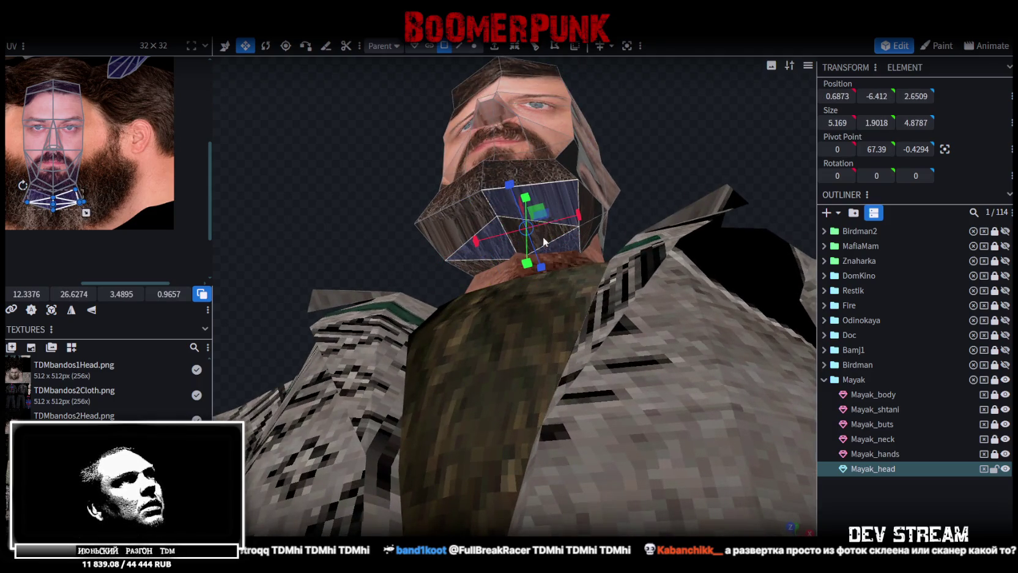
{"action": "left_click", "coordinate": [489, 248], "text": "shift"}
{"action": "left_click", "coordinate": [459, 265], "text": "shift"}
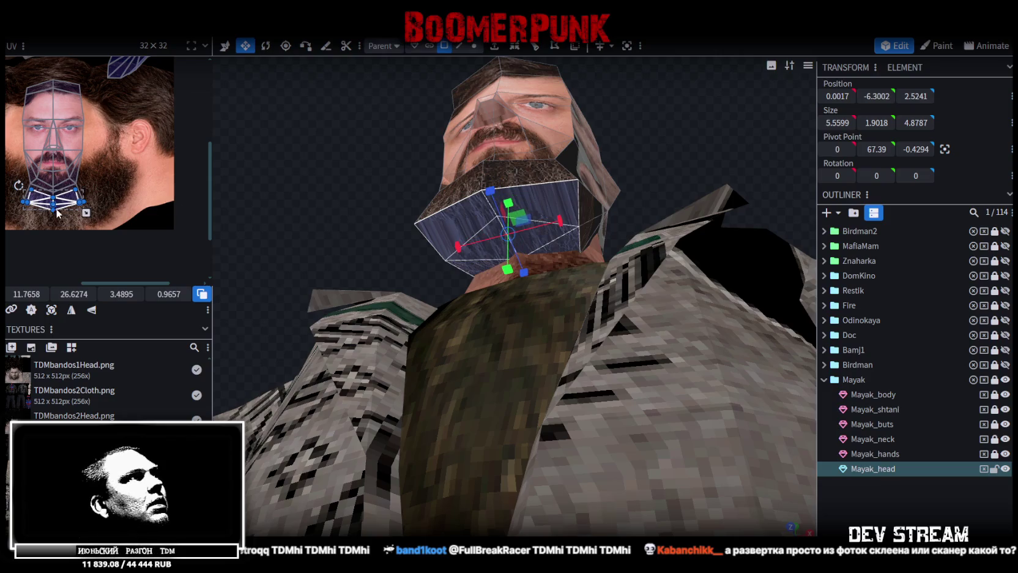
{"action": "scroll", "coordinate": [58, 213], "scroll_direction": "up", "scroll_amount": 3}
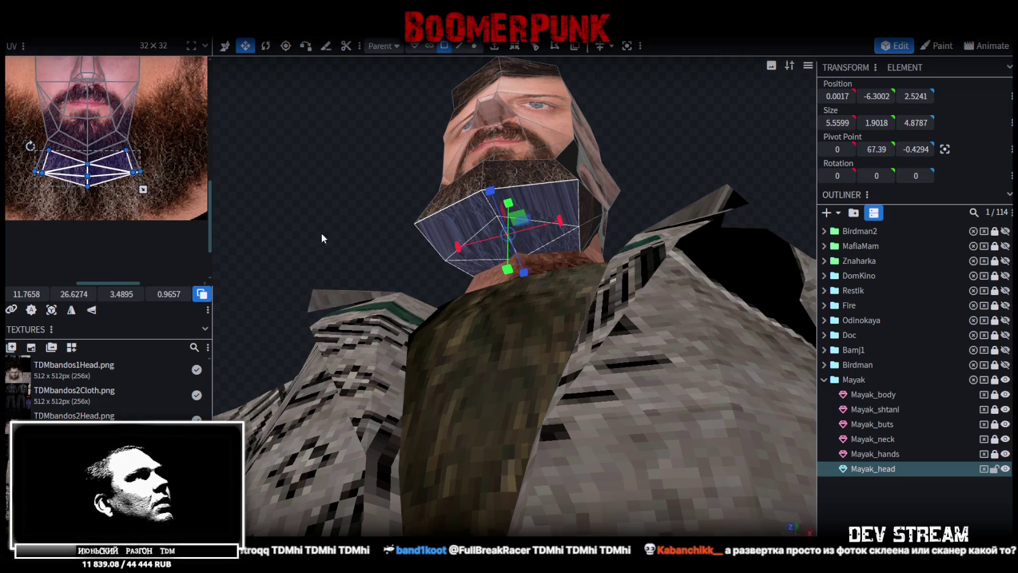
- Stretch the selected beard UVs downward and nudge them slightly right on the photo
{"action": "left_click_drag", "start_coordinate": [322, 233], "coordinate": [356, 233]}
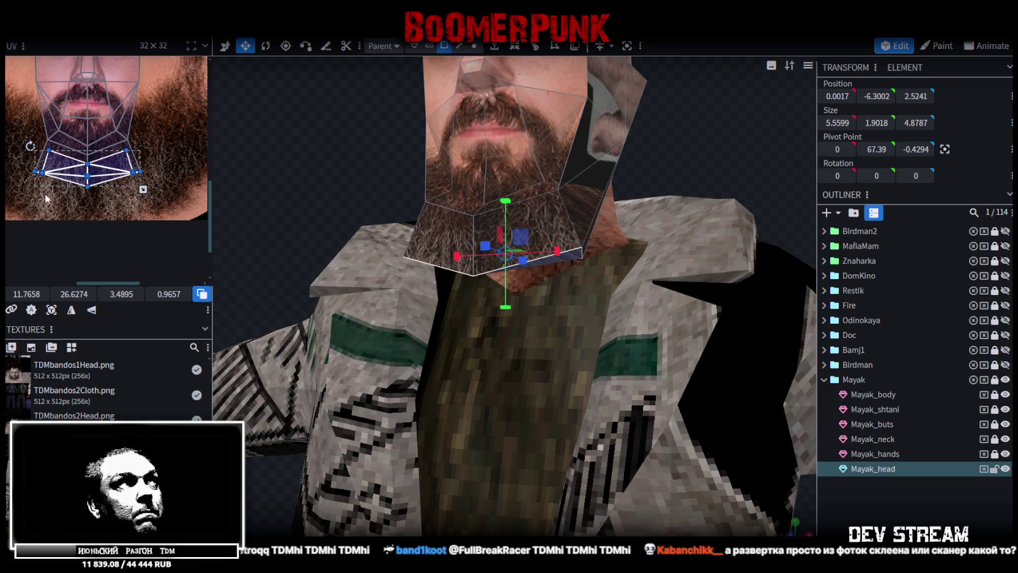
{"action": "left_click_drag", "start_coordinate": [142, 189], "coordinate": [142, 225]}
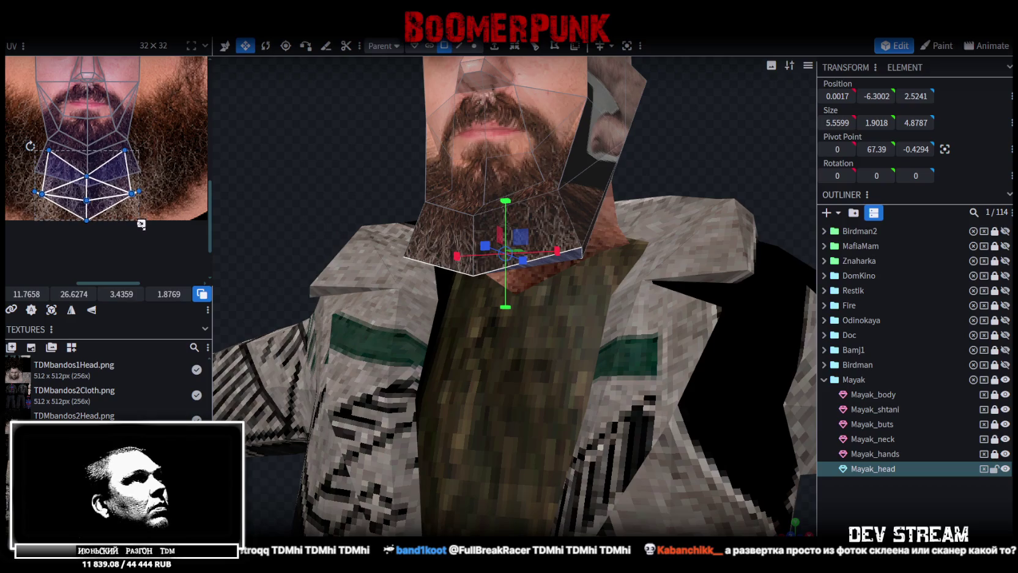
{"action": "mouse_move", "coordinate": [257, 177]}
{"action": "left_mouse_down"}
{"action": "mouse_move", "coordinate": [248, 128]}
{"action": "mouse_move", "coordinate": [231, 141]}
{"action": "mouse_move", "coordinate": [261, 124]}
{"action": "mouse_move", "coordinate": [251, 129]}
{"action": "left_mouse_up"}
{"action": "scroll", "coordinate": [136, 190], "scroll_direction": "up", "scroll_amount": 3}
{"action": "left_click_drag", "start_coordinate": [173, 190], "coordinate": [174, 191]}
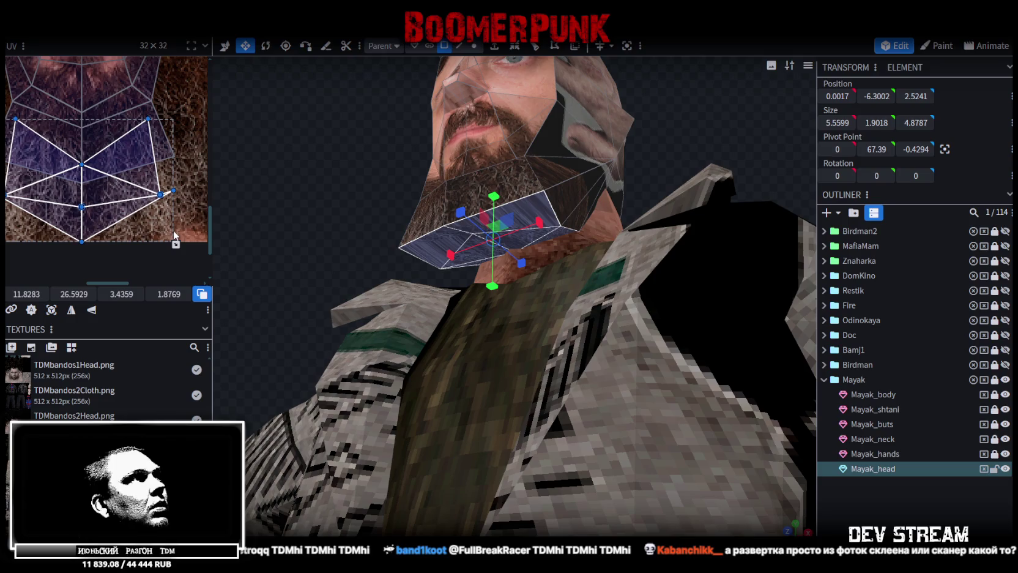
- Reshape the two side beard UV faces by pulling their corners down
{"action": "left_click", "coordinate": [173, 190]}
{"action": "left_click", "coordinate": [170, 185]}
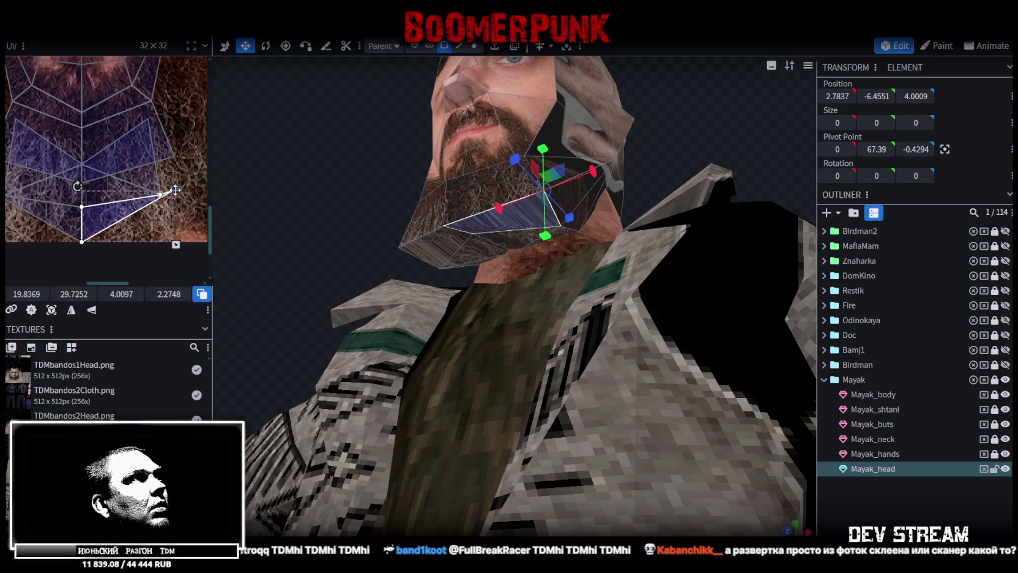
{"action": "left_click_drag", "start_coordinate": [163, 240], "coordinate": [160, 233]}
{"action": "scroll", "coordinate": [110, 214], "scroll_direction": "left", "scroll_amount": 2}
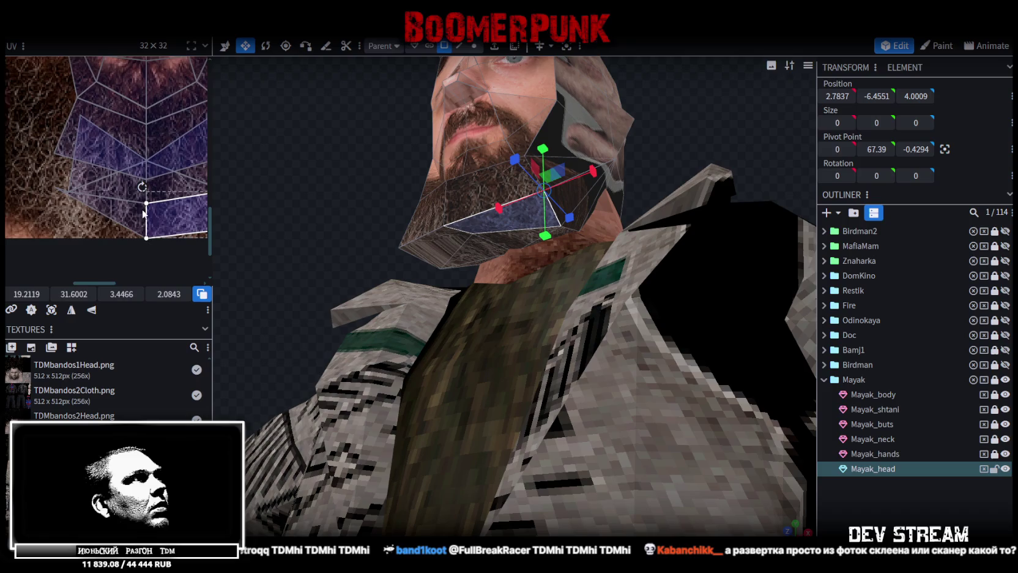
{"action": "left_click", "coordinate": [67, 205]}
{"action": "left_click_drag", "start_coordinate": [50, 187], "coordinate": [64, 219]}
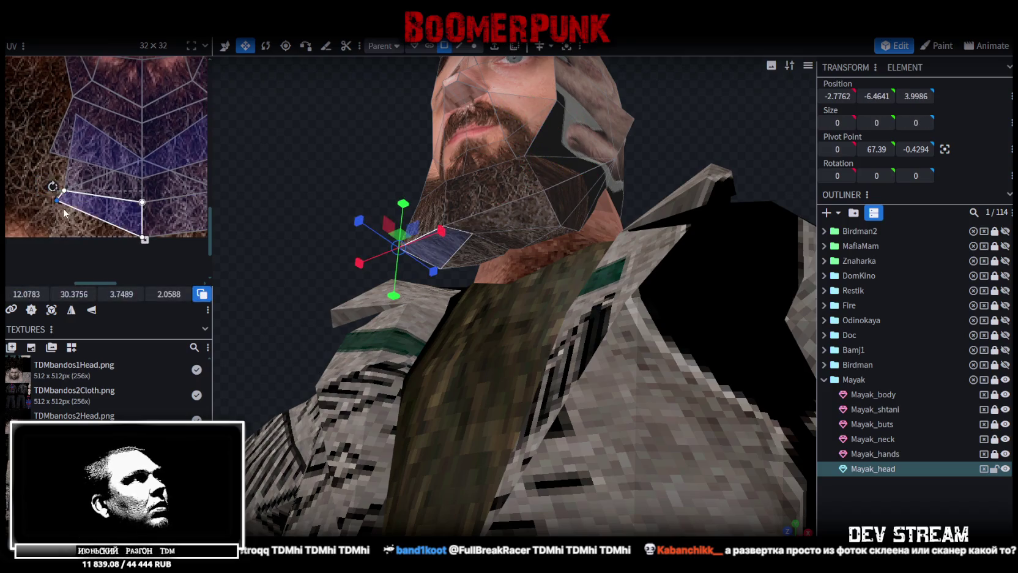
- Move the remaining beard UV faces and a row of UV points down onto the beard hair
{"action": "left_click_drag", "start_coordinate": [254, 252], "coordinate": [284, 266]}
{"action": "scroll", "coordinate": [73, 163], "scroll_direction": "down", "scroll_amount": 1}
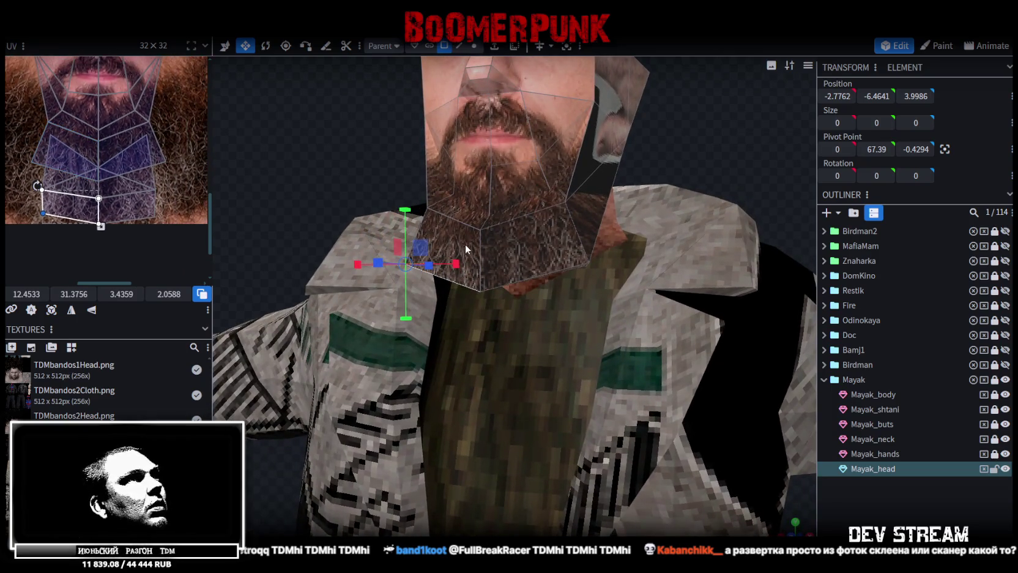
{"action": "left_click", "coordinate": [41, 157]}
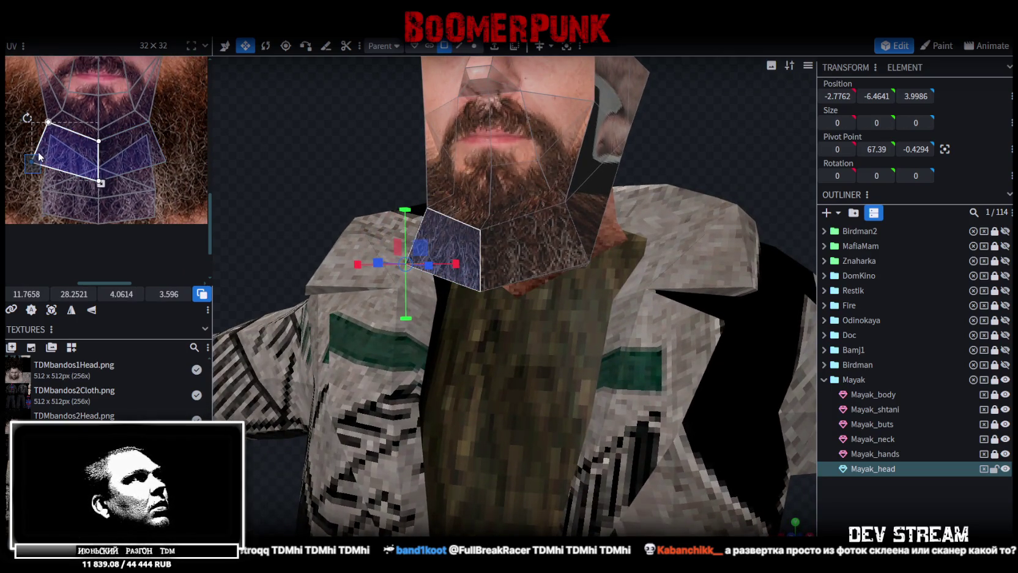
{"action": "scroll", "coordinate": [27, 176], "scroll_direction": "up", "scroll_amount": 1}
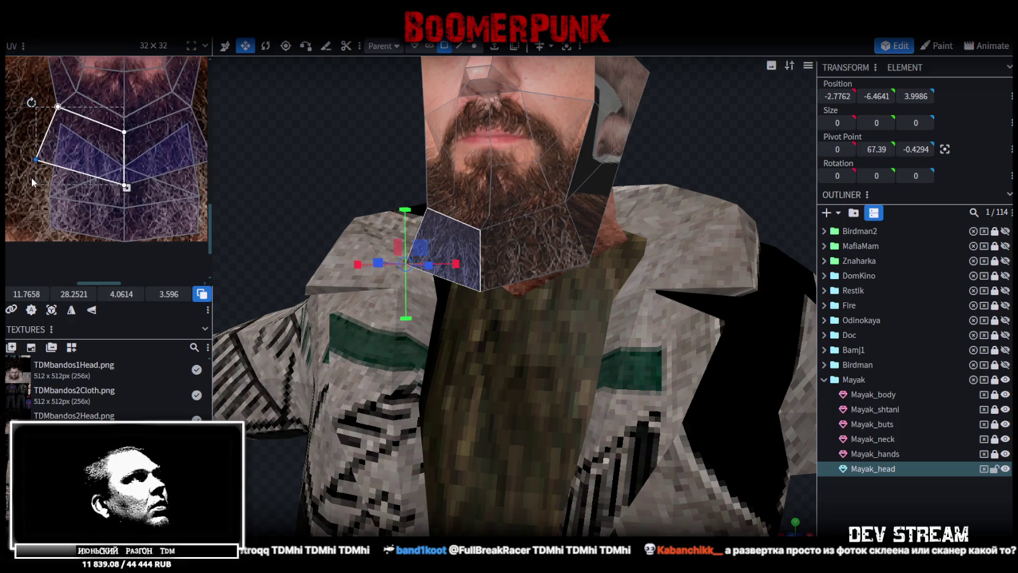
{"action": "left_click_drag", "start_coordinate": [33, 182], "coordinate": [158, 193]}
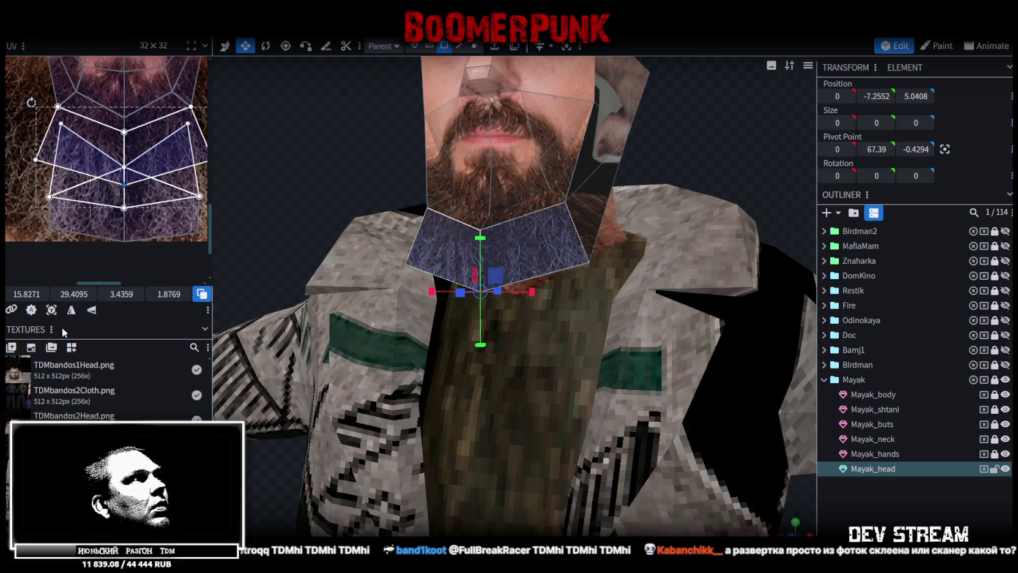
{"action": "left_click_drag", "start_coordinate": [73, 294], "coordinate": [78, 293]}
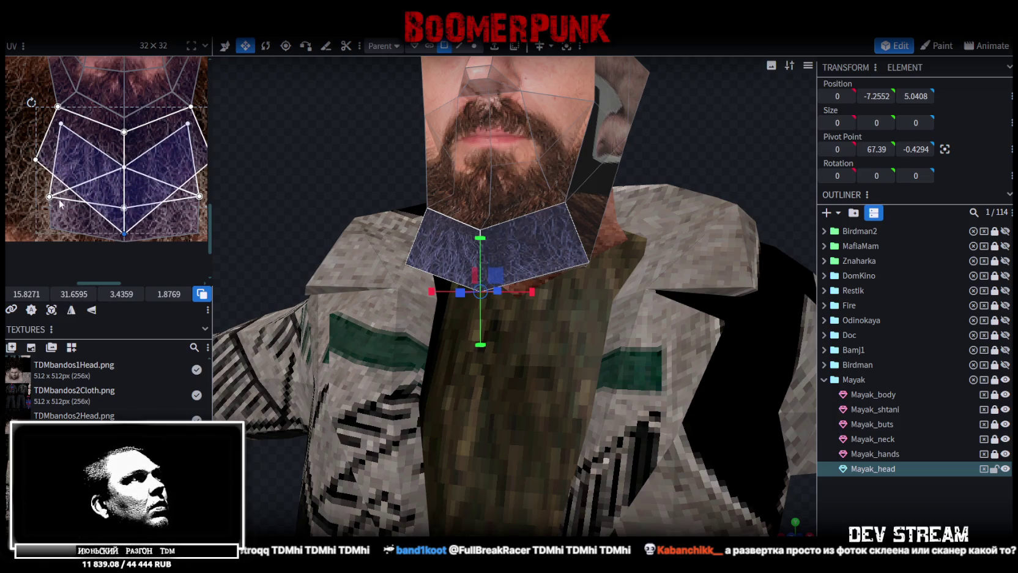
{"action": "scroll", "coordinate": [105, 186], "scroll_direction": "down", "scroll_amount": 1}
{"action": "left_click_drag", "start_coordinate": [38, 153], "coordinate": [213, 164]}
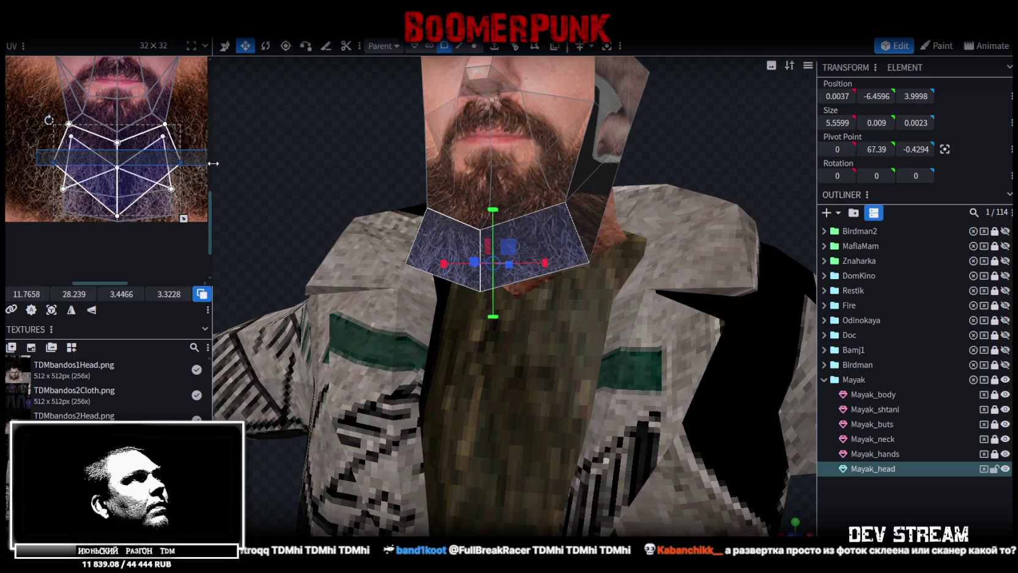
{"action": "left_click_drag", "start_coordinate": [74, 294], "coordinate": [86, 294]}
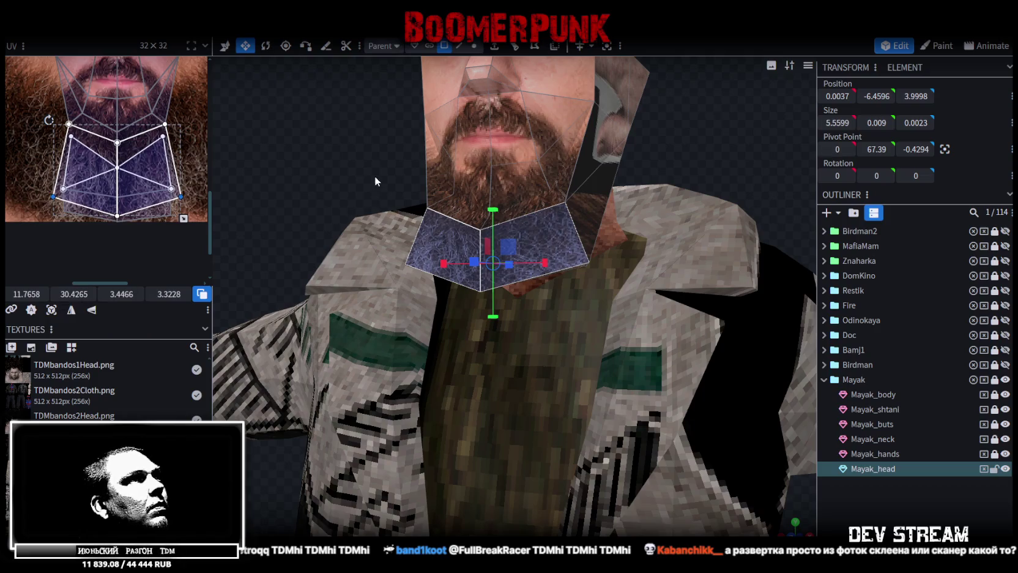
{"action": "left_click_drag", "start_coordinate": [377, 179], "coordinate": [334, 144]}
{"action": "left_click", "coordinate": [460, 49]}
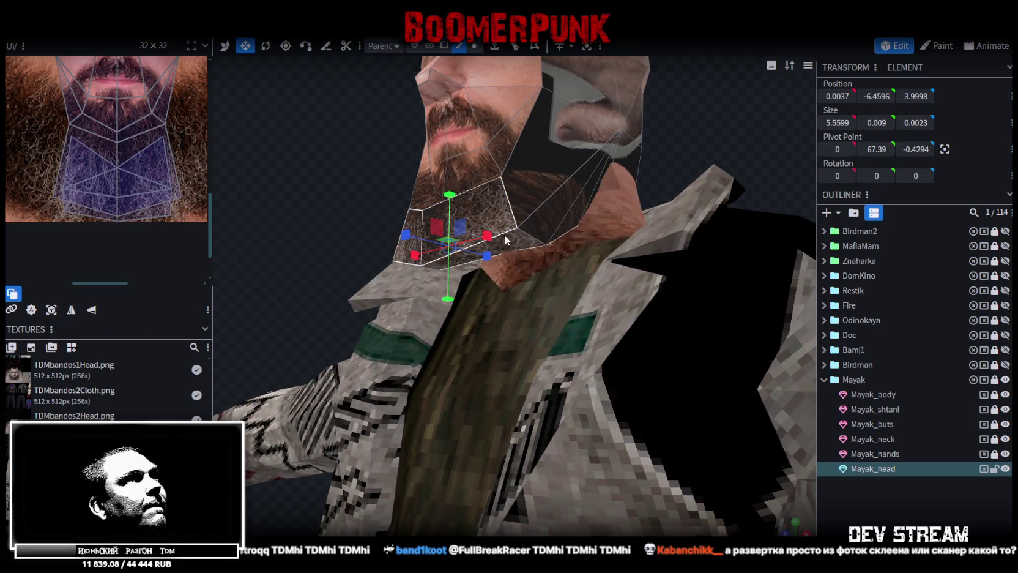
- Resize the beard's bottom edge and narrow it along X
{"action": "left_click", "coordinate": [499, 236]}
{"action": "key", "text": "s"}
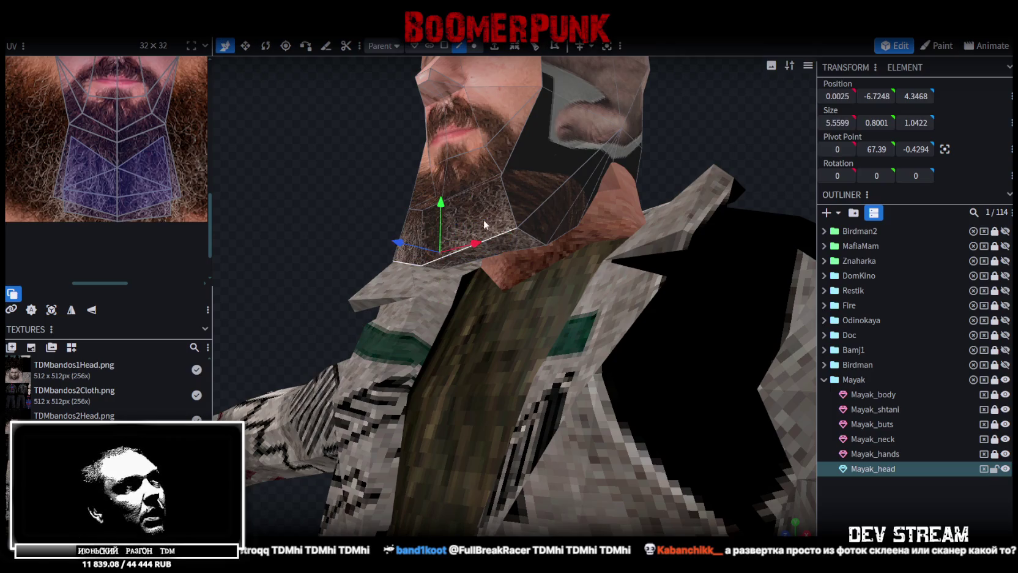
{"action": "mouse_move", "coordinate": [432, 232]}
{"action": "left_mouse_down"}
{"action": "mouse_move", "coordinate": [426, 225]}
{"action": "mouse_move", "coordinate": [500, 270]}
{"action": "left_mouse_up"}
{"action": "key", "text": "v"}
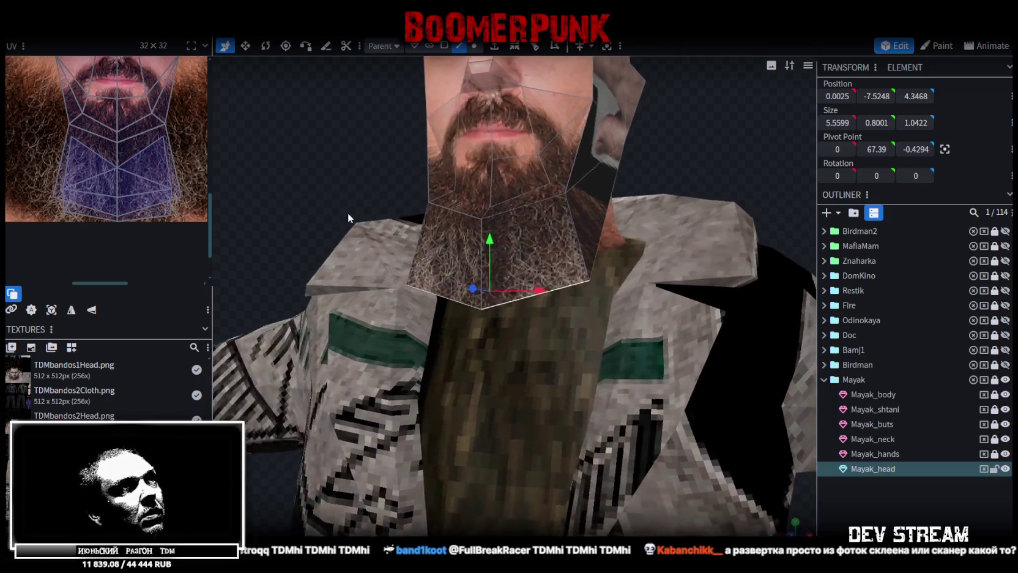
{"action": "left_click_drag", "start_coordinate": [565, 295], "coordinate": [656, 202]}
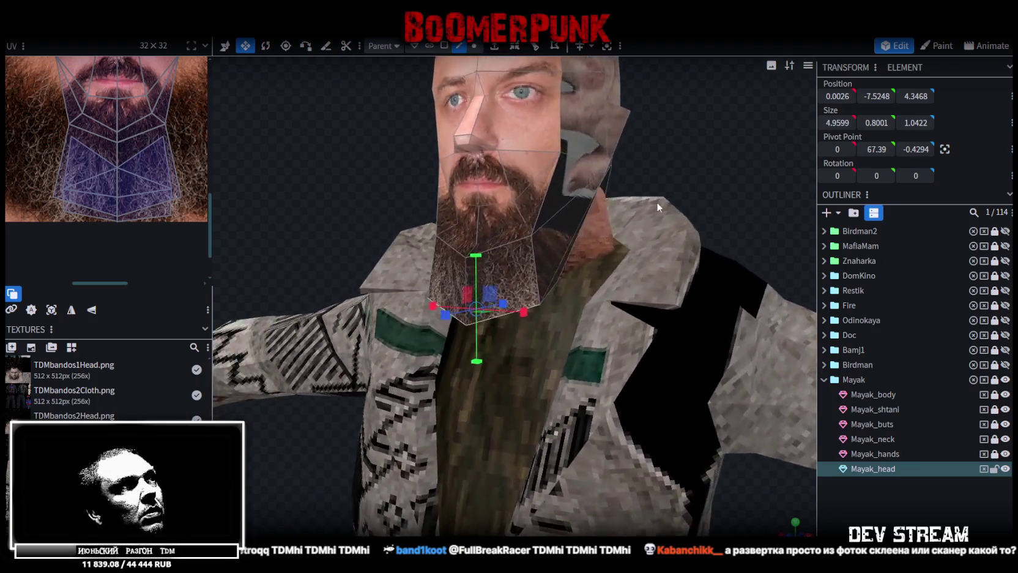
{"action": "left_click_drag", "start_coordinate": [657, 202], "coordinate": [652, 161]}
- Raise both bottom beard corner vertices into a level edge
{"action": "left_click", "coordinate": [475, 46]}
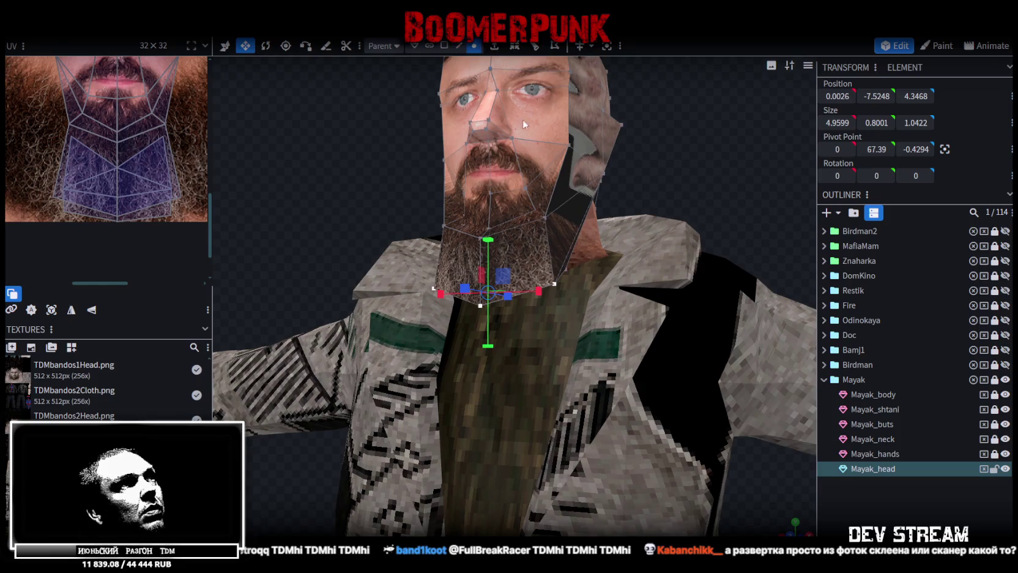
{"action": "left_click", "coordinate": [554, 284]}
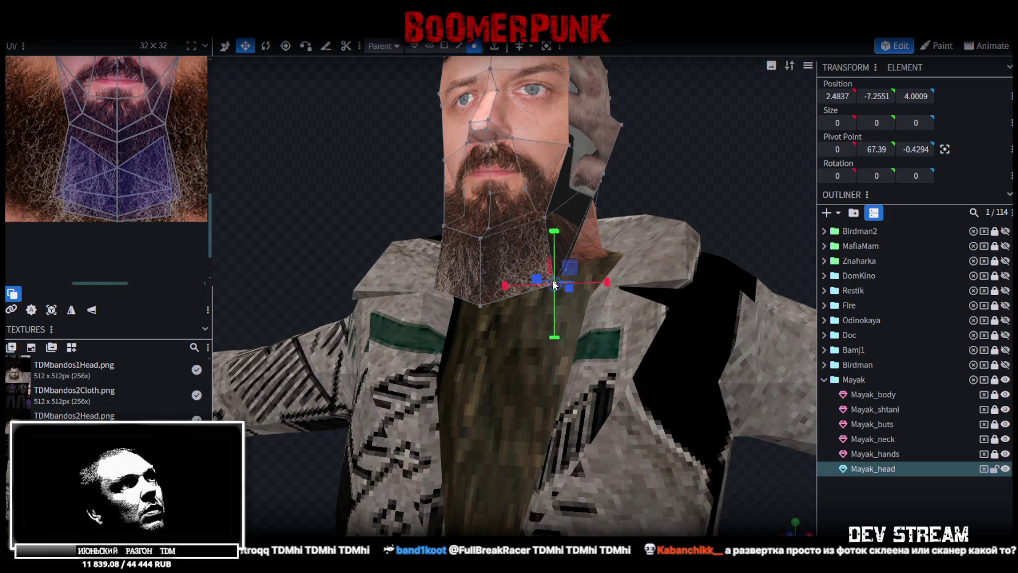
{"action": "left_click", "coordinate": [432, 290], "text": "shift"}
{"action": "key", "text": "v"}
{"action": "left_click_drag", "start_coordinate": [493, 254], "coordinate": [494, 238]}
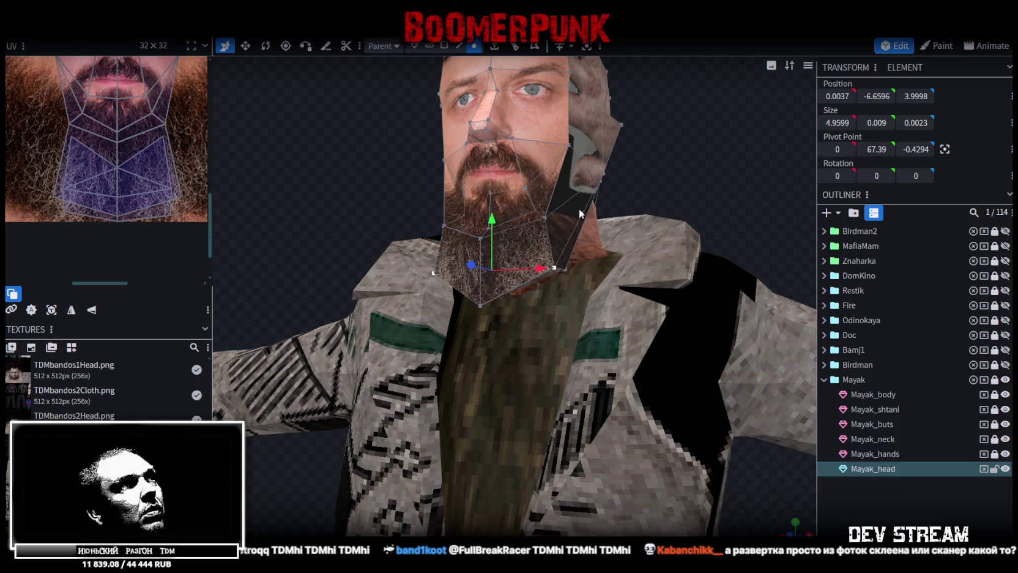
{"action": "left_click_drag", "start_coordinate": [555, 215], "coordinate": [575, 167]}
{"action": "mouse_move", "coordinate": [474, 226]}
{"action": "left_mouse_down"}
{"action": "mouse_move", "coordinate": [359, 226]}
{"action": "mouse_move", "coordinate": [403, 226]}
{"action": "mouse_move", "coordinate": [441, 204]}
{"action": "mouse_move", "coordinate": [408, 205]}
{"action": "mouse_move", "coordinate": [541, 201]}
{"action": "mouse_move", "coordinate": [436, 214]}
{"action": "mouse_move", "coordinate": [459, 197]}
{"action": "mouse_move", "coordinate": [494, 194]}
{"action": "left_mouse_up"}
{"action": "left_click", "coordinate": [445, 46]}
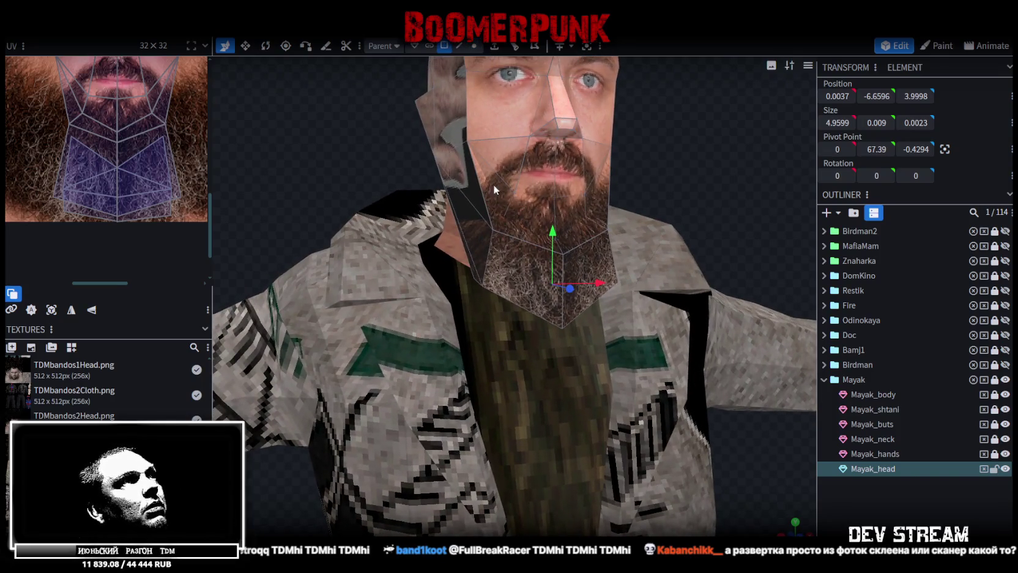
- Select the side faces next to the beard, then clear the selection
{"action": "left_click", "coordinate": [467, 191]}
{"action": "left_click_drag", "start_coordinate": [704, 170], "coordinate": [653, 172]}
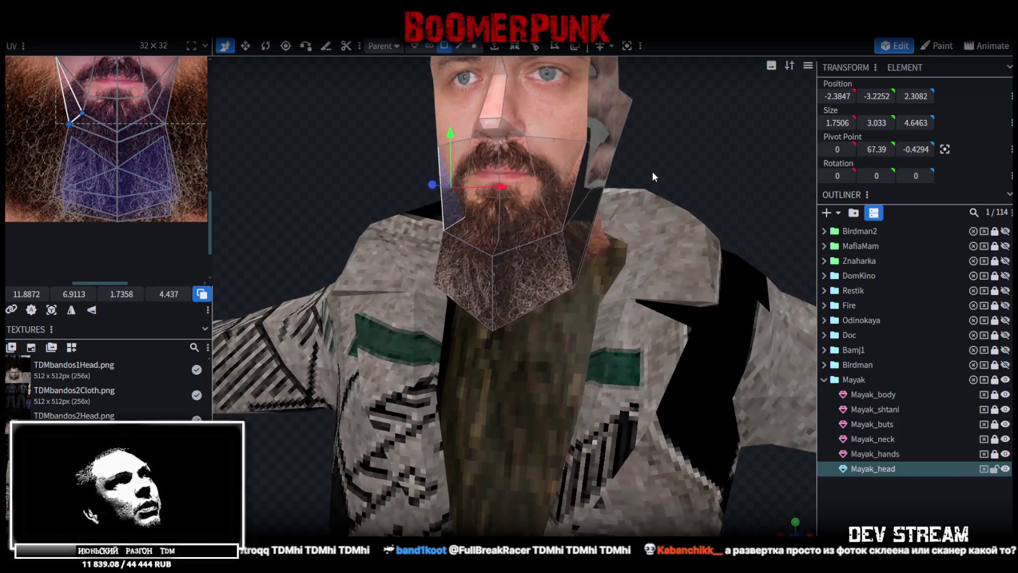
{"action": "left_click", "coordinate": [572, 195], "text": "shift"}
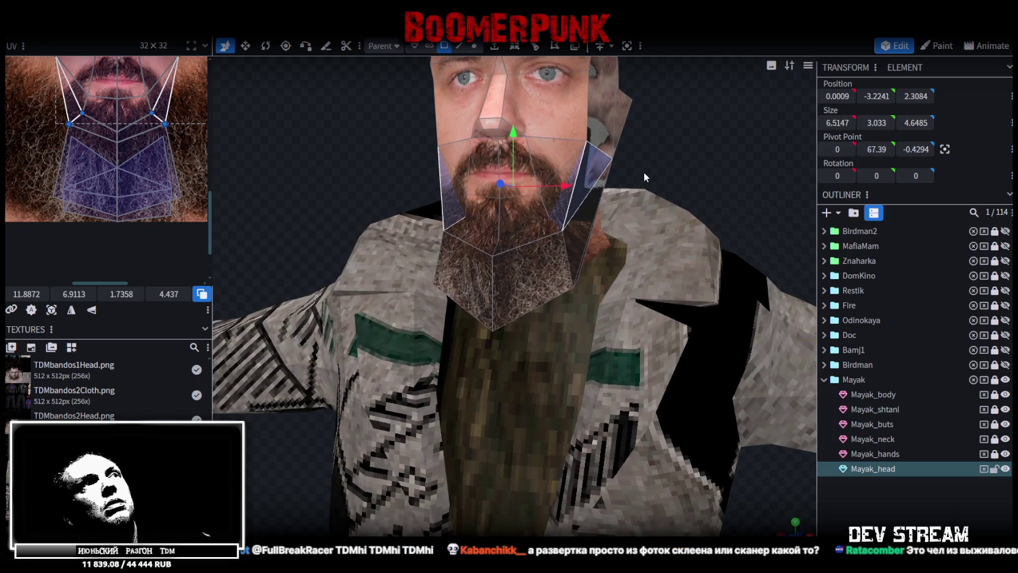
{"action": "left_click", "coordinate": [644, 172]}
{"action": "left_click_drag", "start_coordinate": [645, 169], "coordinate": [612, 131]}
- Select edges and faces on the left and right cheeks beside the beard
{"action": "left_click", "coordinate": [459, 46]}
{"action": "left_click", "coordinate": [575, 221]}
{"action": "left_click", "coordinate": [586, 208]}
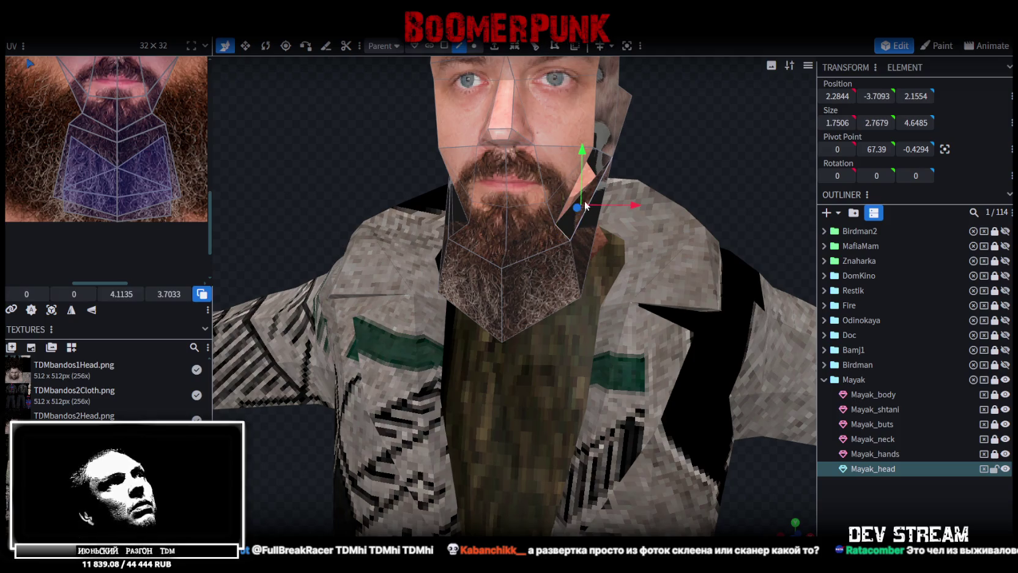
{"action": "left_click_drag", "start_coordinate": [388, 174], "coordinate": [461, 200]}
{"action": "left_click", "coordinate": [489, 234]}
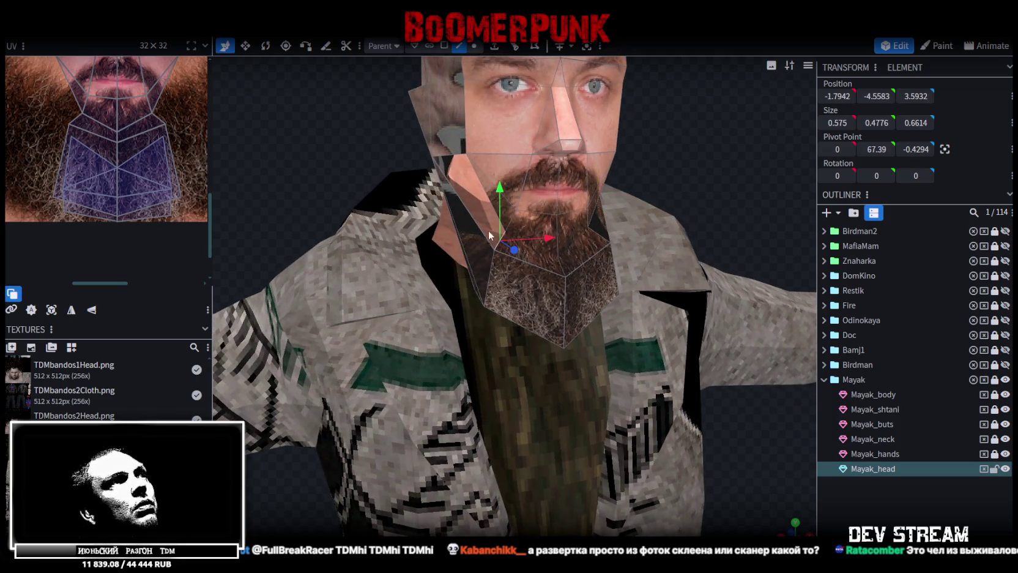
{"action": "left_click", "coordinate": [488, 197]}
{"action": "left_click", "coordinate": [493, 221]}
{"action": "left_click_drag", "start_coordinate": [503, 217], "coordinate": [663, 142]}
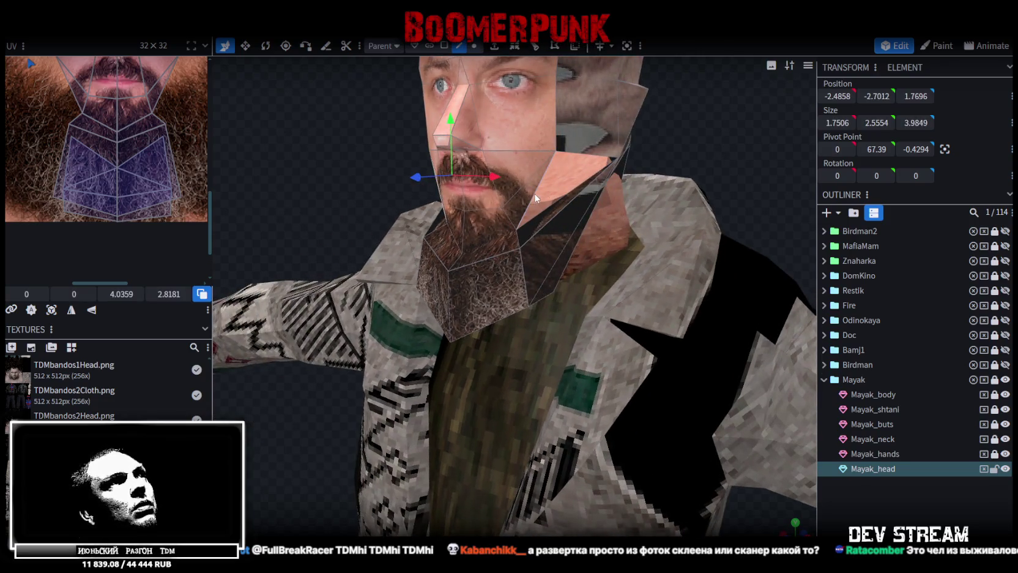
{"action": "left_click", "coordinate": [541, 209]}
{"action": "left_click", "coordinate": [542, 210]}
{"action": "mouse_move", "coordinate": [553, 213]}
{"action": "left_mouse_down"}
{"action": "mouse_move", "coordinate": [734, 157]}
{"action": "mouse_move", "coordinate": [715, 133]}
{"action": "left_mouse_up"}
{"action": "scroll", "coordinate": [726, 153], "scroll_direction": "up", "scroll_amount": 3}
{"action": "scroll", "coordinate": [738, 193], "scroll_direction": "up", "scroll_amount": 2}
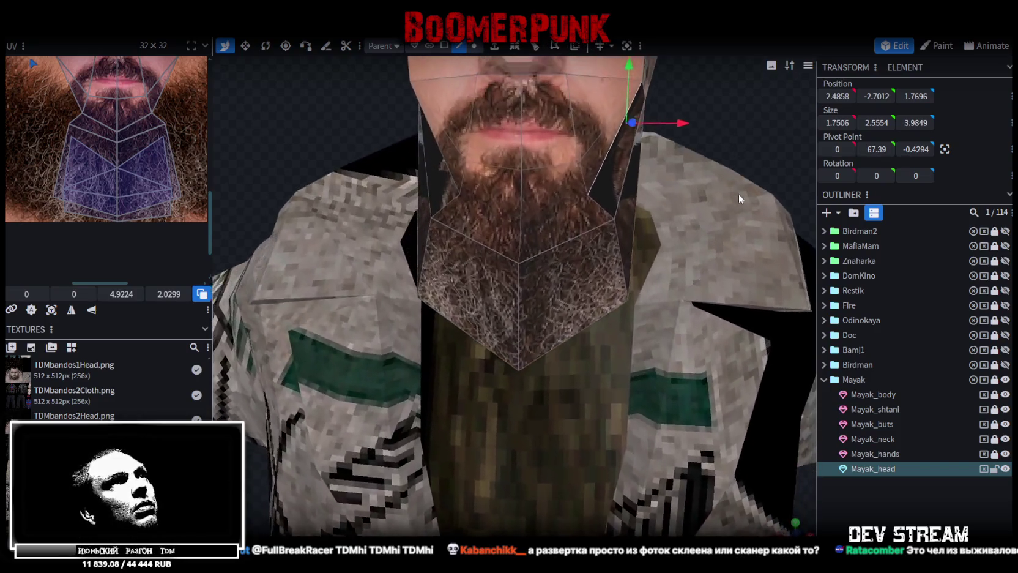
{"action": "left_click_drag", "start_coordinate": [738, 193], "coordinate": [711, 205]}
- Move the beard's tip vertex down and back to a depth of 4.94
{"action": "left_click", "coordinate": [474, 46]}
{"action": "left_click", "coordinate": [451, 245]}
{"action": "left_click", "coordinate": [637, 237], "text": "shift"}
{"action": "mouse_move", "coordinate": [641, 238]}
{"action": "left_mouse_down"}
{"action": "mouse_move", "coordinate": [704, 137]}
{"action": "mouse_move", "coordinate": [582, 159]}
{"action": "left_mouse_up"}
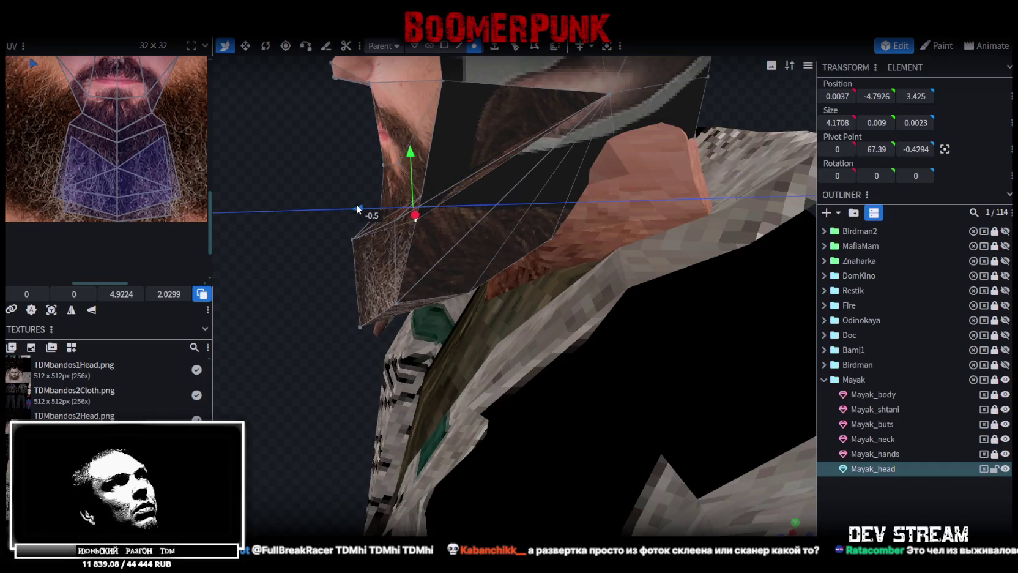
{"action": "left_click", "coordinate": [353, 239]}
{"action": "left_click_drag", "start_coordinate": [351, 181], "coordinate": [354, 209]}
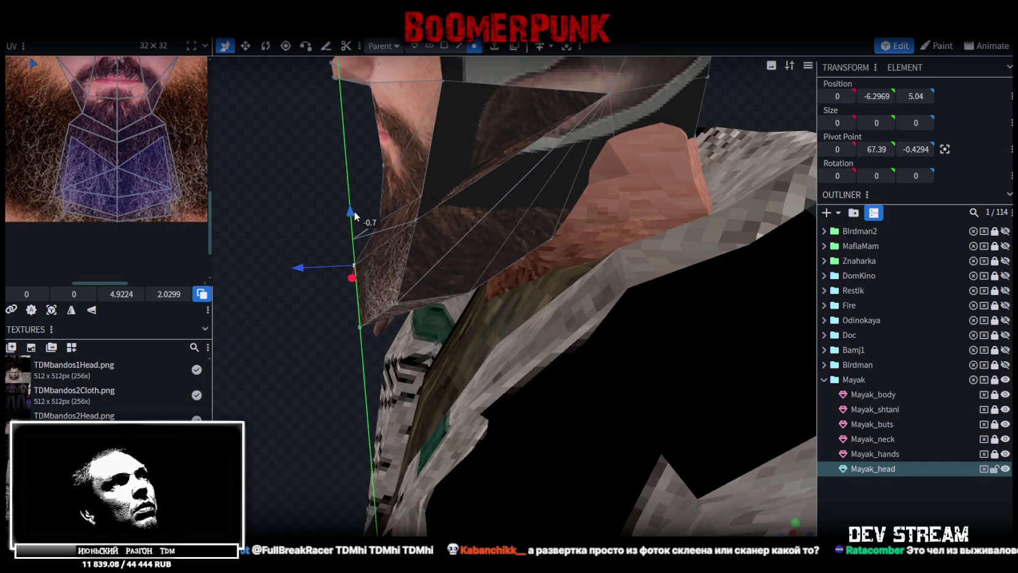
{"action": "left_click_drag", "start_coordinate": [295, 270], "coordinate": [274, 143]}
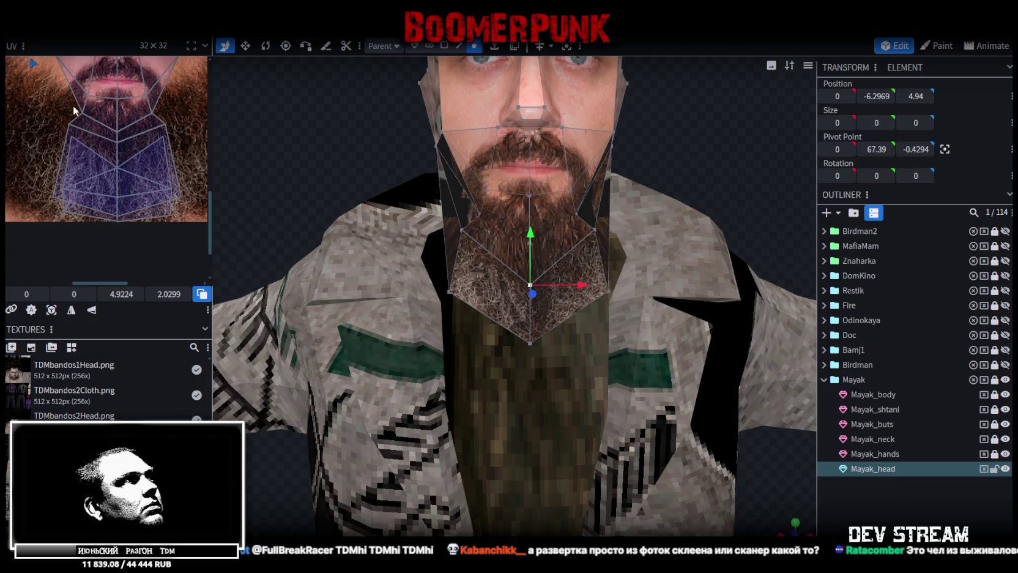
- Select the lower and upper beard UV faces and nudge them lower on the face photo
{"action": "left_click", "coordinate": [67, 134]}
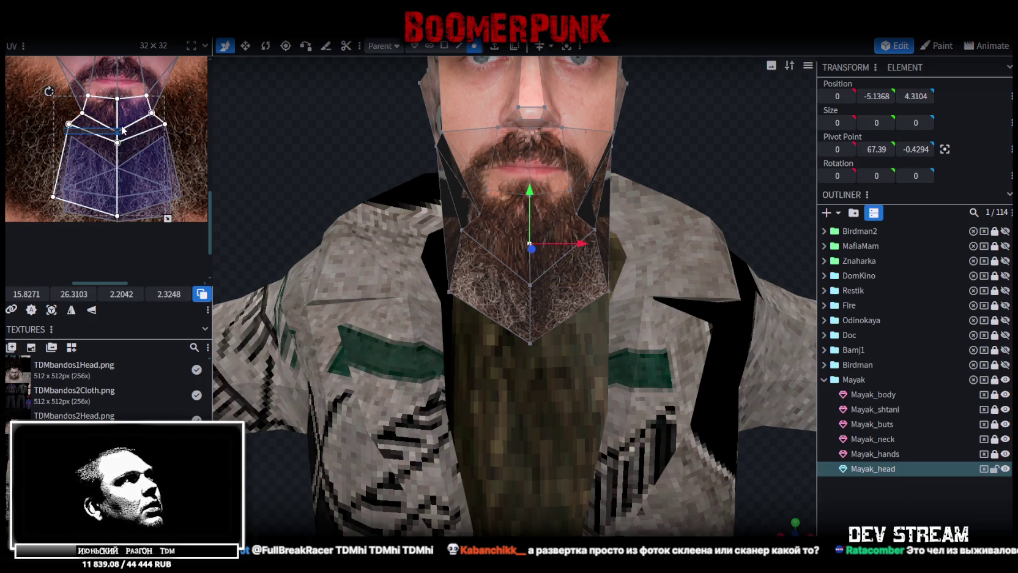
{"action": "scroll", "coordinate": [74, 293], "scroll_direction": "down", "scroll_amount": 3}
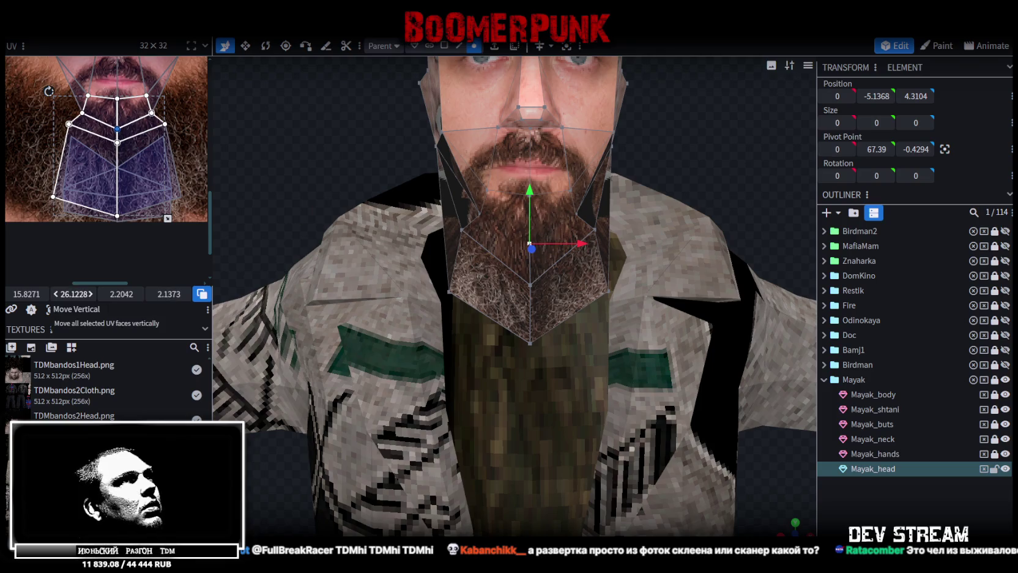
{"action": "scroll", "coordinate": [74, 293], "scroll_direction": "down", "scroll_amount": 4}
{"action": "scroll", "coordinate": [73, 294], "scroll_direction": "down", "scroll_amount": 3}
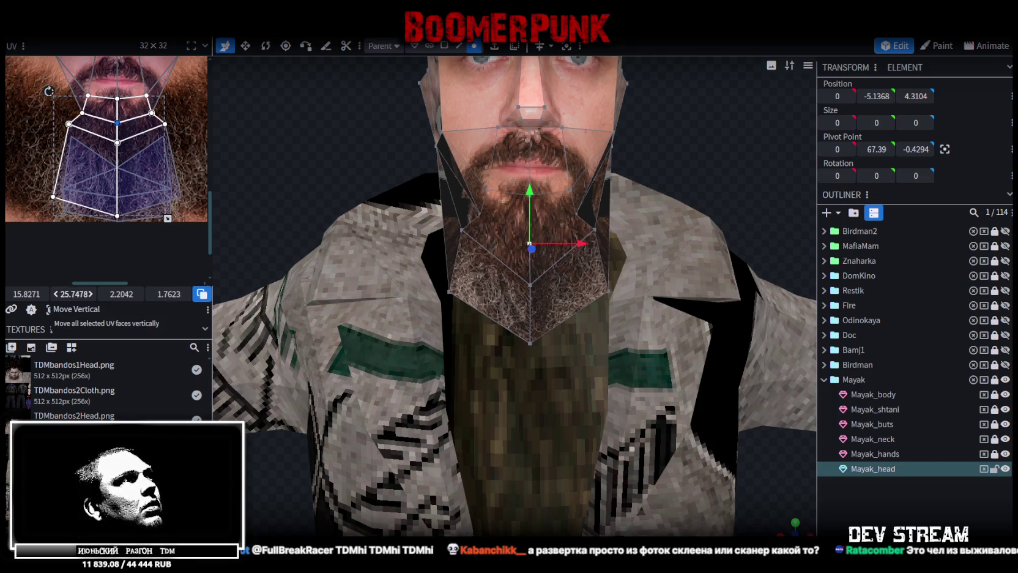
{"action": "scroll", "coordinate": [73, 294], "scroll_direction": "up", "scroll_amount": 4}
{"action": "scroll", "coordinate": [74, 293], "scroll_direction": "up", "scroll_amount": 4}
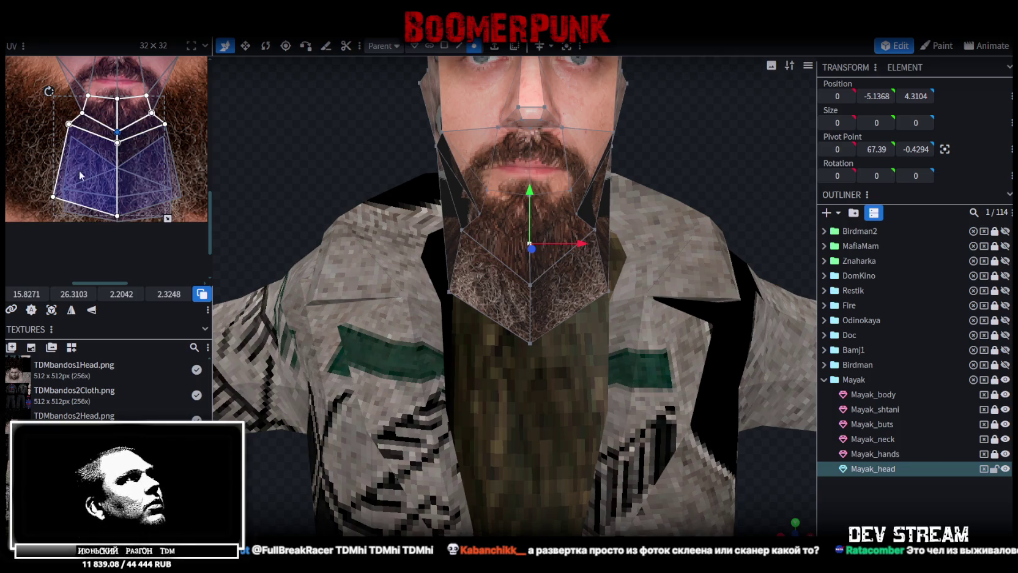
{"action": "left_click", "coordinate": [71, 150]}
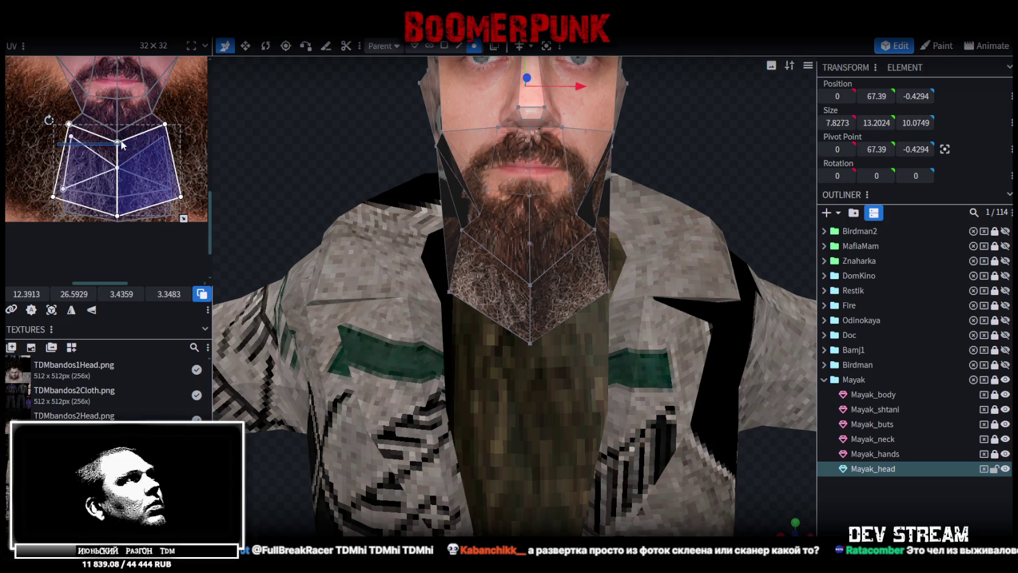
{"action": "left_click", "coordinate": [122, 145]}
{"action": "scroll", "coordinate": [73, 294], "scroll_direction": "up", "scroll_amount": 2}
{"action": "scroll", "coordinate": [74, 294], "scroll_direction": "up", "scroll_amount": 1}
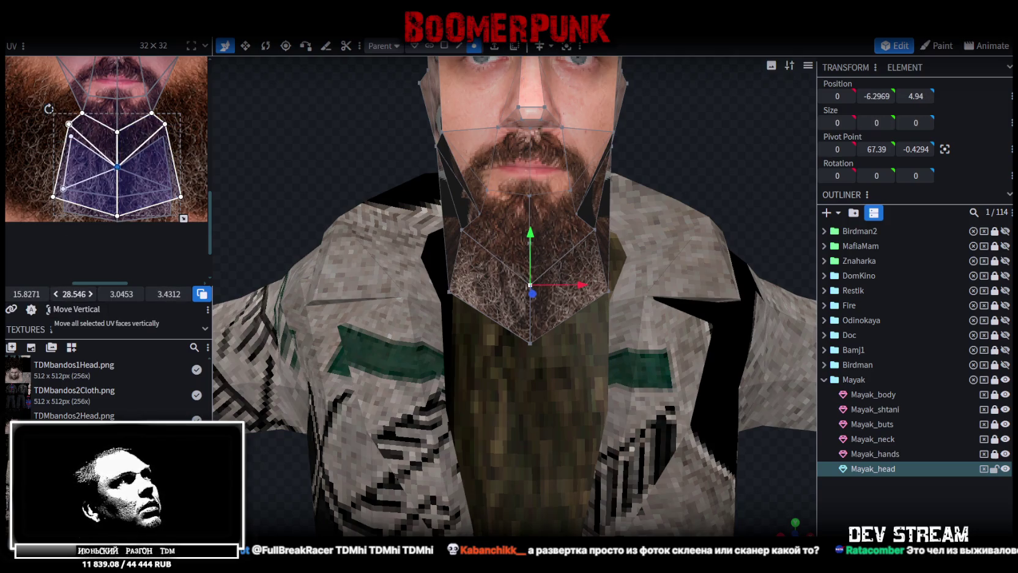
{"action": "scroll", "coordinate": [684, 288], "scroll_direction": "down", "scroll_amount": 2}
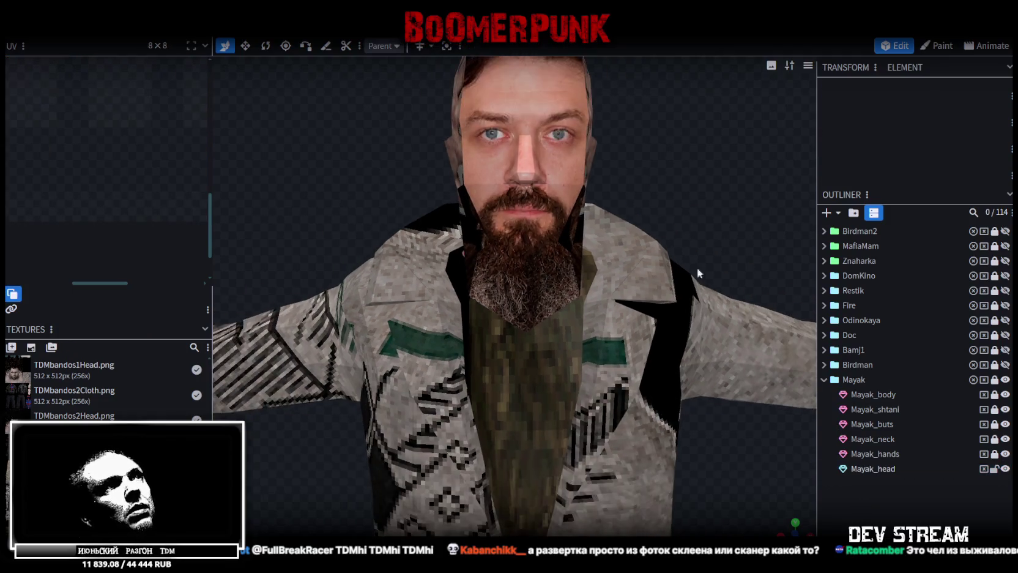
- In face mode, select the head's jaw face and move its UV on the photo
{"action": "left_click_drag", "start_coordinate": [684, 288], "coordinate": [534, 268]}
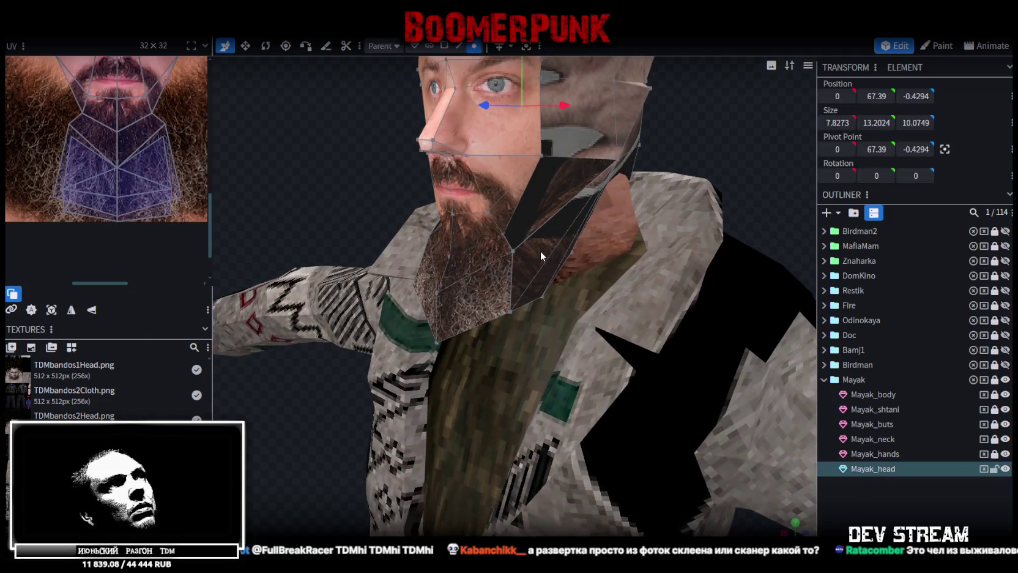
{"action": "left_click", "coordinate": [445, 46]}
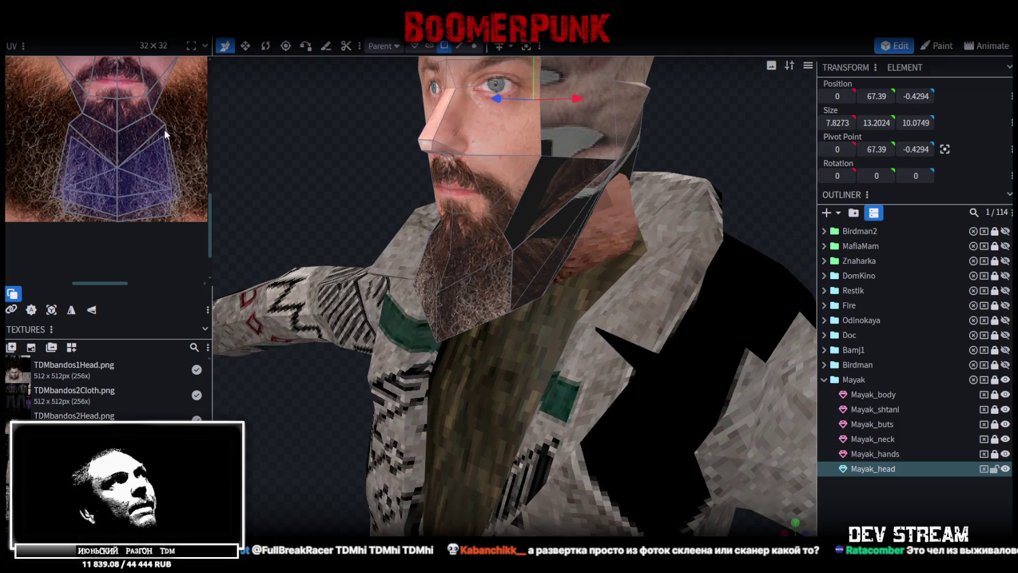
{"action": "scroll", "coordinate": [154, 154], "scroll_direction": "down", "scroll_amount": 3}
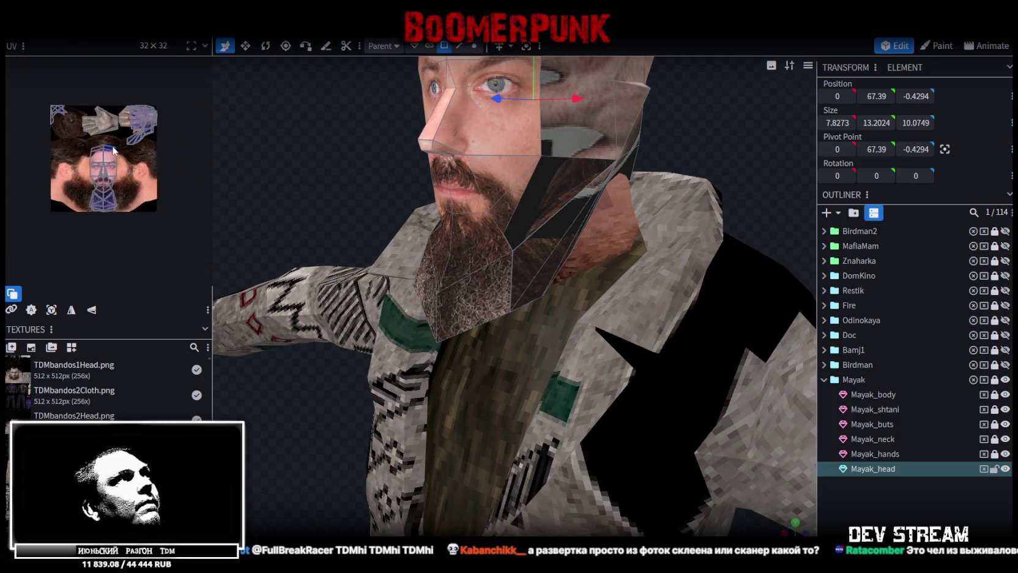
{"action": "scroll", "coordinate": [46, 121], "scroll_direction": "up", "scroll_amount": 3}
{"action": "left_click", "coordinate": [55, 89]}
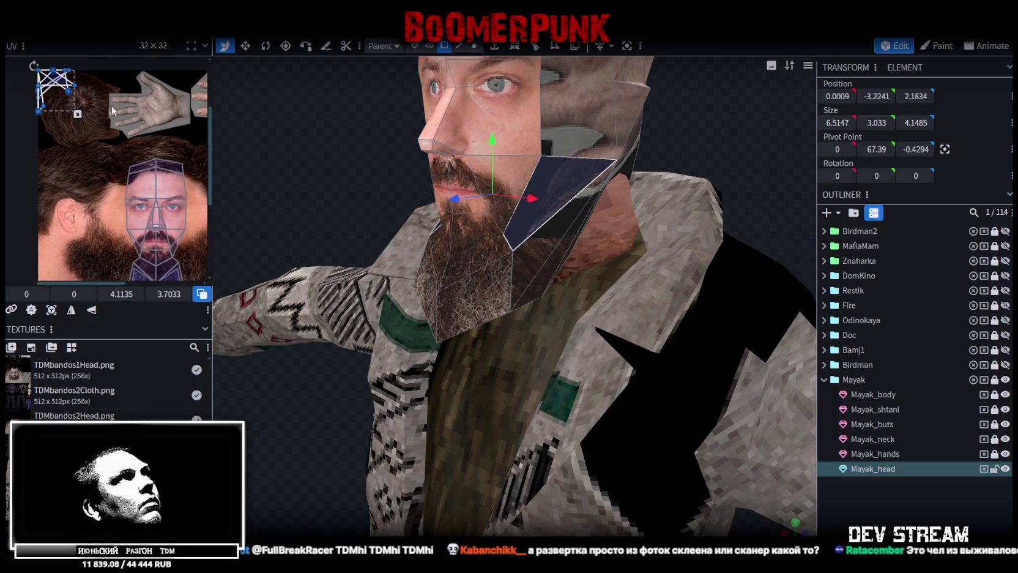
{"action": "middle_click_drag", "start_coordinate": [113, 109], "coordinate": [49, 134]}
{"action": "left_click_drag", "start_coordinate": [7, 109], "coordinate": [153, 107]}
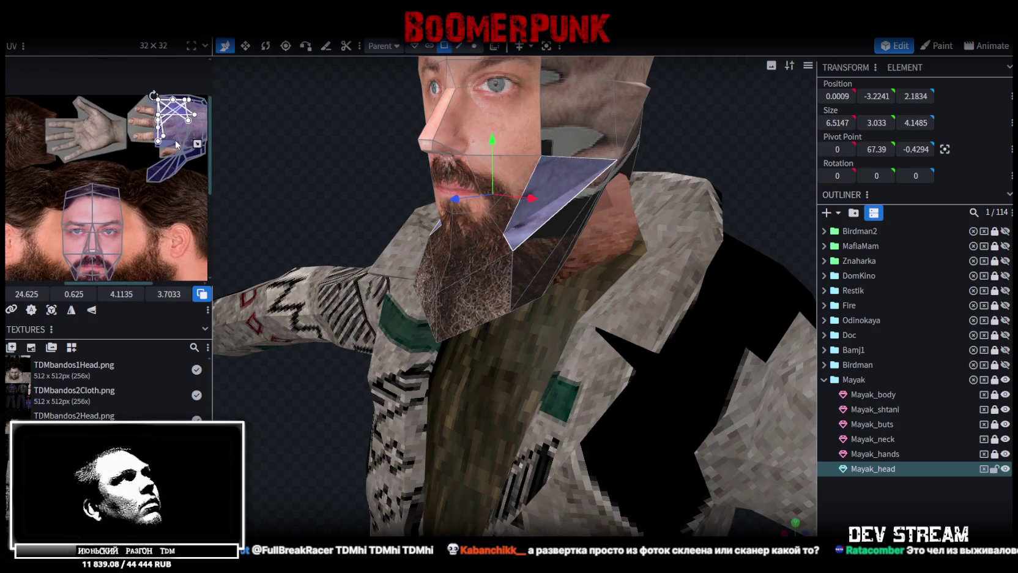
{"action": "middle_click_drag", "start_coordinate": [146, 176], "coordinate": [112, 179]}
- Reproject the side-of-head faces from a side view and place the island over the ear
{"action": "left_click_drag", "start_coordinate": [101, 199], "coordinate": [187, 91]}
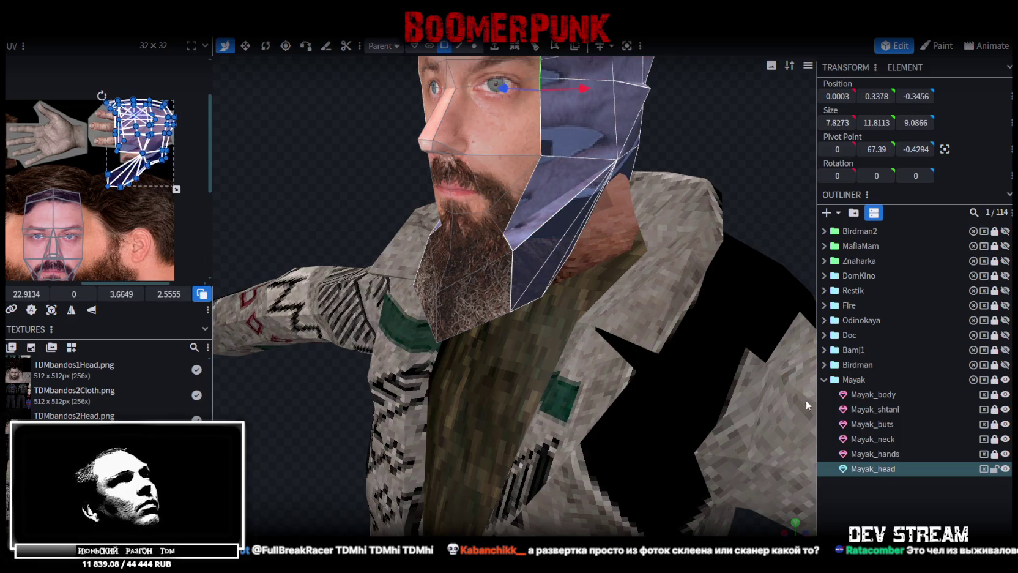
{"action": "key", "text": "KP_3"}
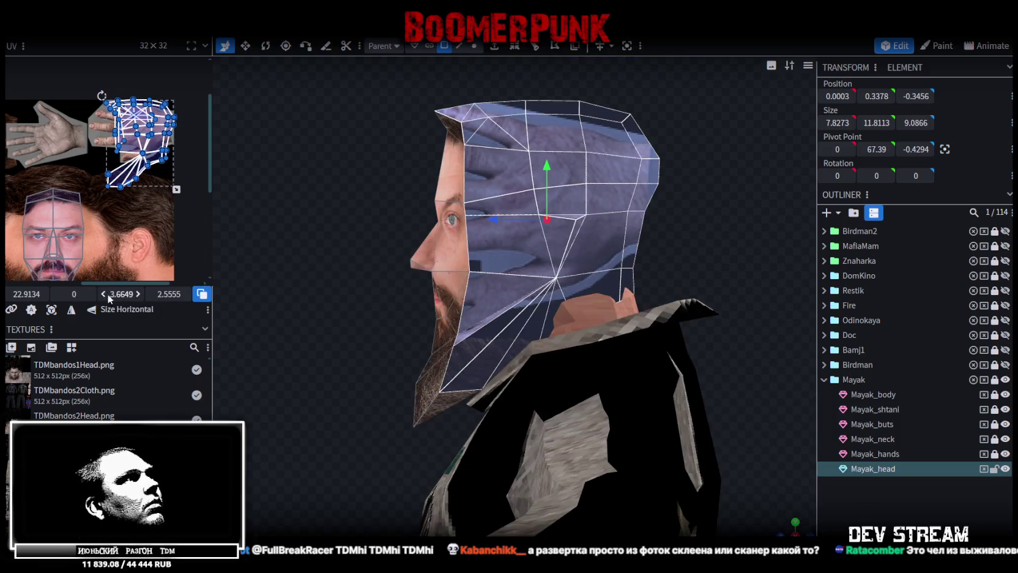
{"action": "left_click", "coordinate": [51, 310]}
{"action": "scroll", "coordinate": [135, 208], "scroll_direction": "down", "scroll_amount": 1}
{"action": "scroll", "coordinate": [136, 208], "scroll_direction": "up", "scroll_amount": 2}
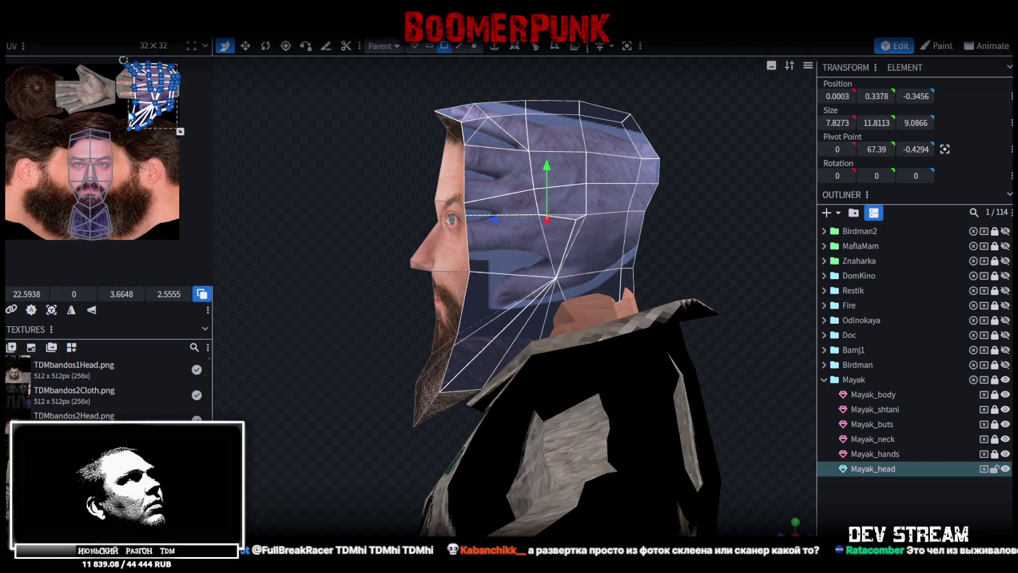
{"action": "mouse_move", "coordinate": [138, 110]}
{"action": "left_mouse_down"}
{"action": "mouse_move", "coordinate": [124, 238]}
{"action": "mouse_move", "coordinate": [116, 184]}
{"action": "mouse_move", "coordinate": [131, 141]}
{"action": "left_mouse_up"}
{"action": "scroll", "coordinate": [154, 169], "scroll_direction": "up", "scroll_amount": 2}
{"action": "scroll", "coordinate": [154, 168], "scroll_direction": "up", "scroll_amount": 1}
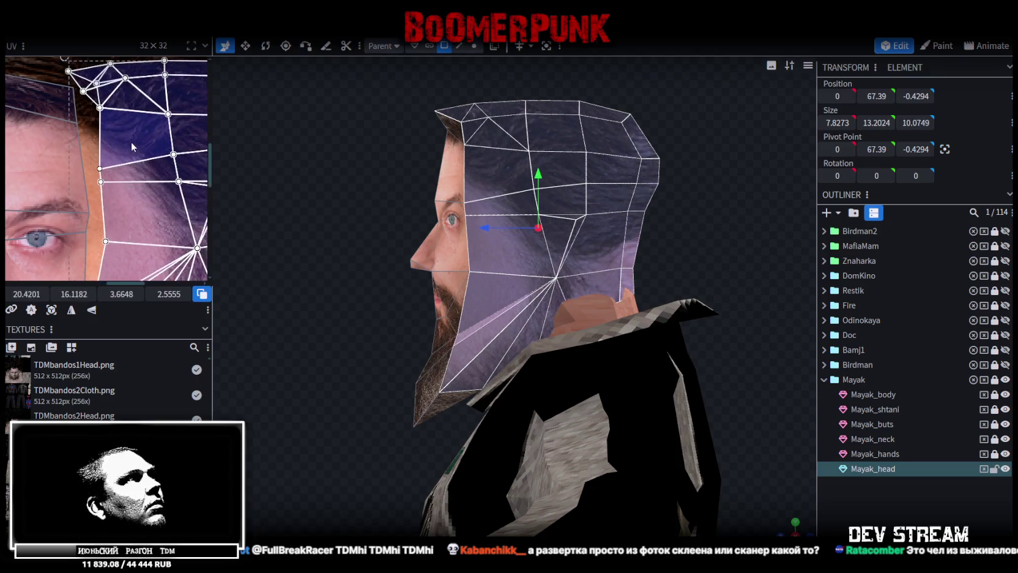
{"action": "scroll", "coordinate": [147, 171], "scroll_direction": "down", "scroll_amount": 3}
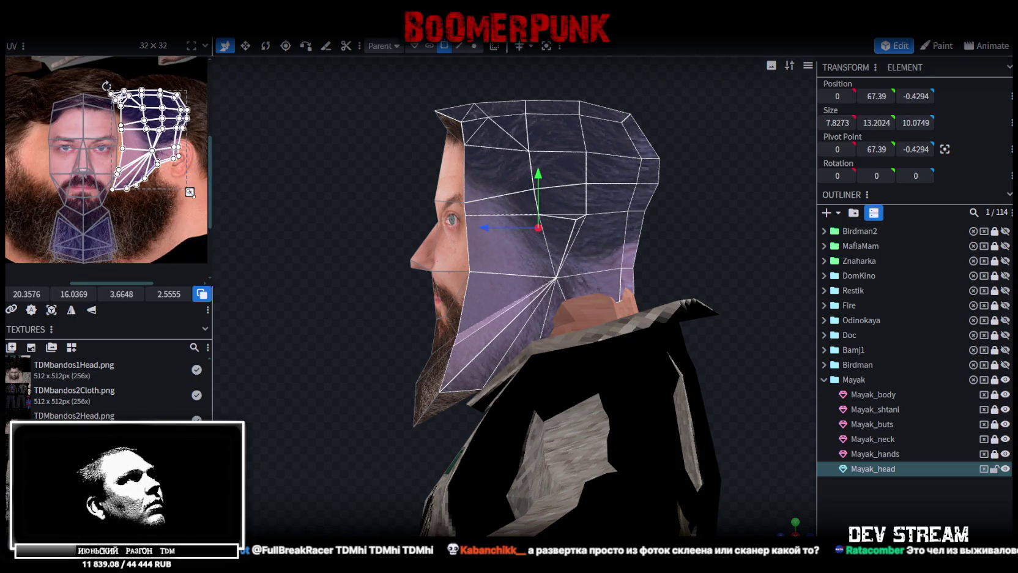
{"action": "scroll", "coordinate": [190, 192], "scroll_direction": "right", "scroll_amount": 2}
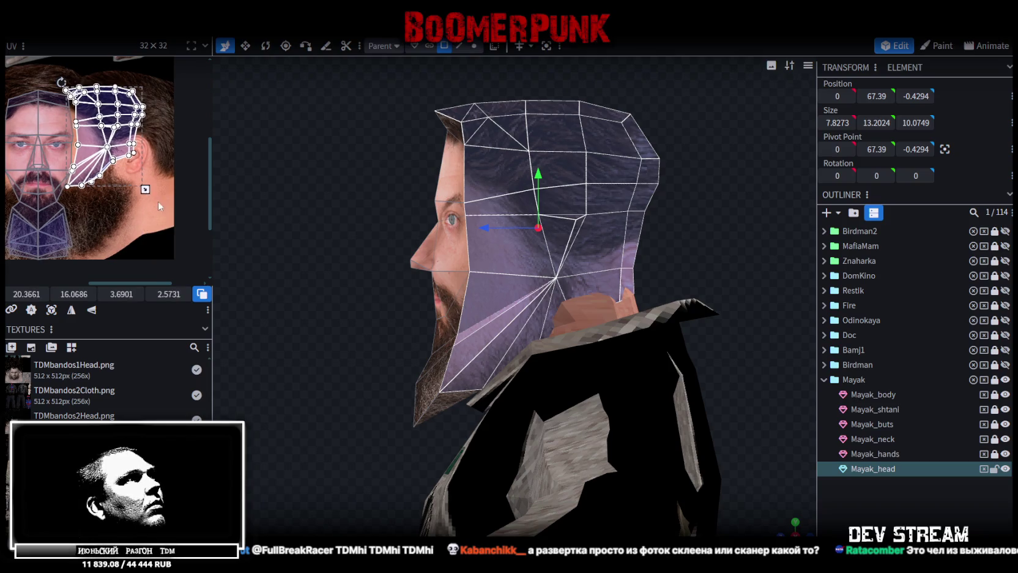
- Enlarge the side-head UV island to cover the cheek, ear and hair, then zoom out
{"action": "left_click_drag", "start_coordinate": [148, 190], "coordinate": [175, 219]}
{"action": "scroll", "coordinate": [167, 214], "scroll_direction": "up", "scroll_amount": 2}
{"action": "scroll", "coordinate": [153, 196], "scroll_direction": "left", "scroll_amount": 2}
{"action": "scroll", "coordinate": [146, 191], "scroll_direction": "up", "scroll_amount": 1}
{"action": "left_click_drag", "start_coordinate": [136, 171], "coordinate": [128, 169]}
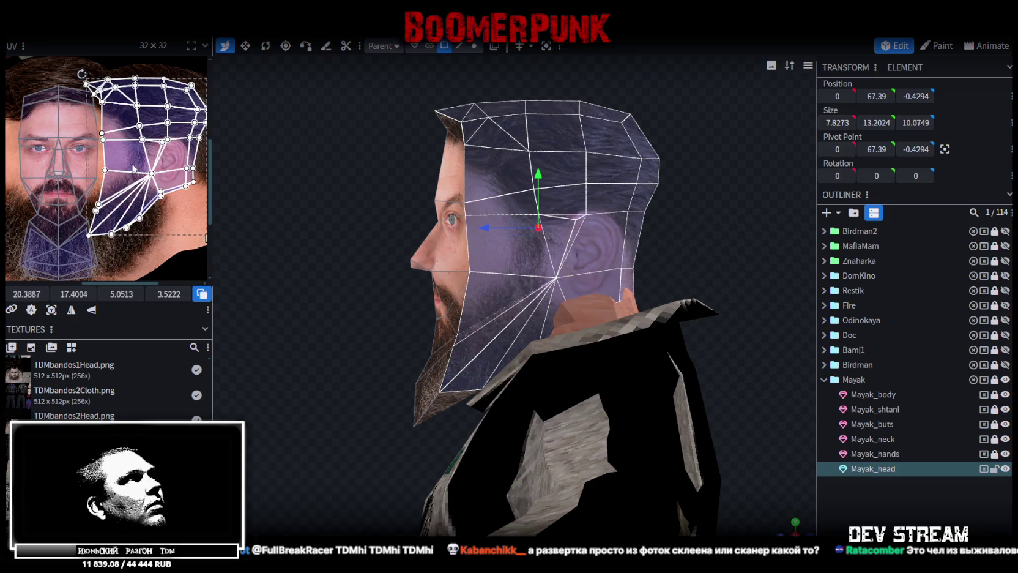
{"action": "scroll", "coordinate": [132, 177], "scroll_direction": "down", "scroll_amount": 1}
{"action": "scroll", "coordinate": [134, 186], "scroll_direction": "right", "scroll_amount": 1}
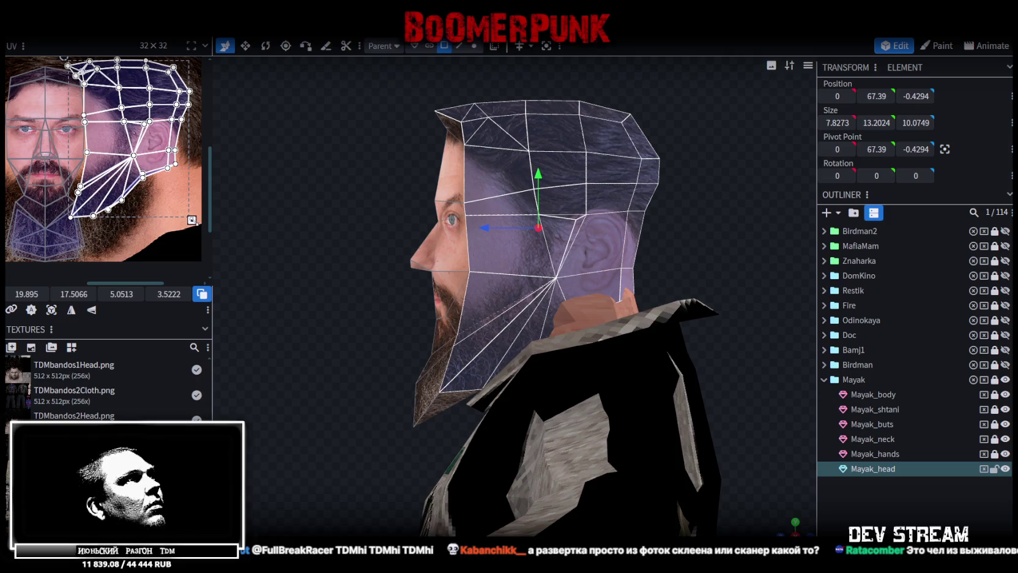
{"action": "left_click_drag", "start_coordinate": [192, 220], "coordinate": [191, 219]}
{"action": "scroll", "coordinate": [145, 204], "scroll_direction": "up", "scroll_amount": 1}
{"action": "scroll", "coordinate": [146, 203], "scroll_direction": "left", "scroll_amount": 1}
{"action": "scroll", "coordinate": [146, 202], "scroll_direction": "left", "scroll_amount": 1}
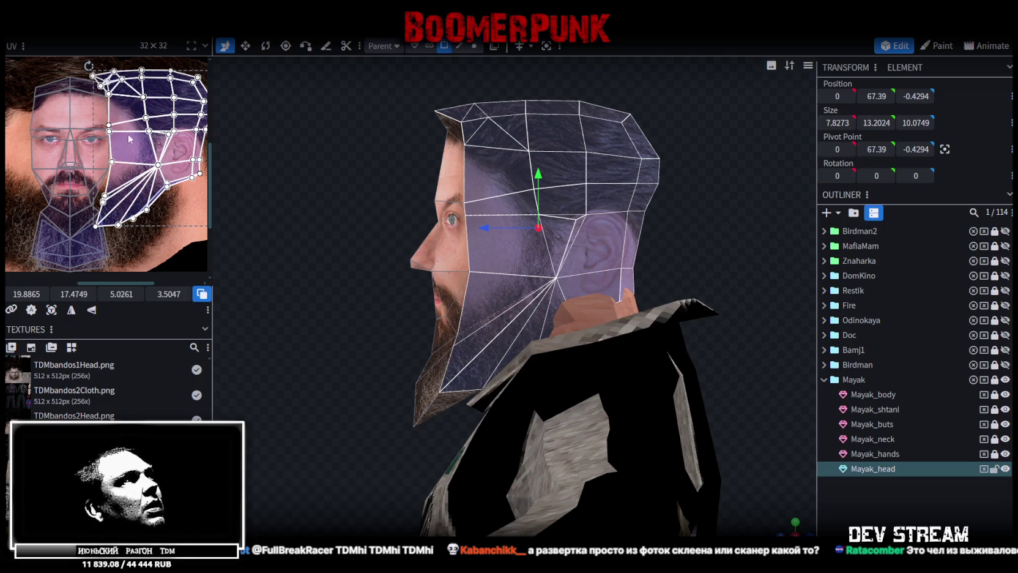
{"action": "scroll", "coordinate": [173, 158], "scroll_direction": "right", "scroll_amount": 2}
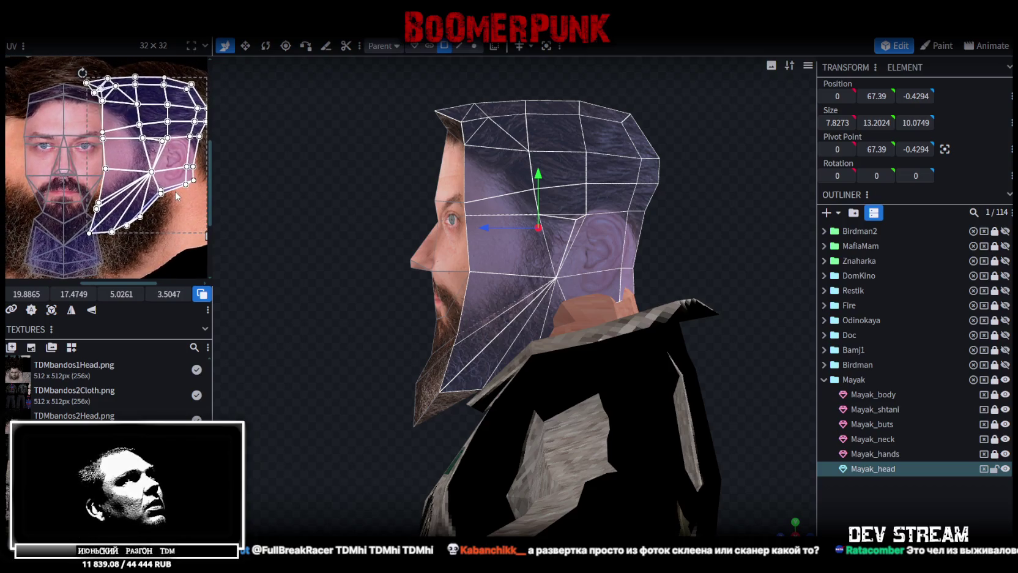
{"action": "scroll", "coordinate": [175, 191], "scroll_direction": "down", "scroll_amount": 3}
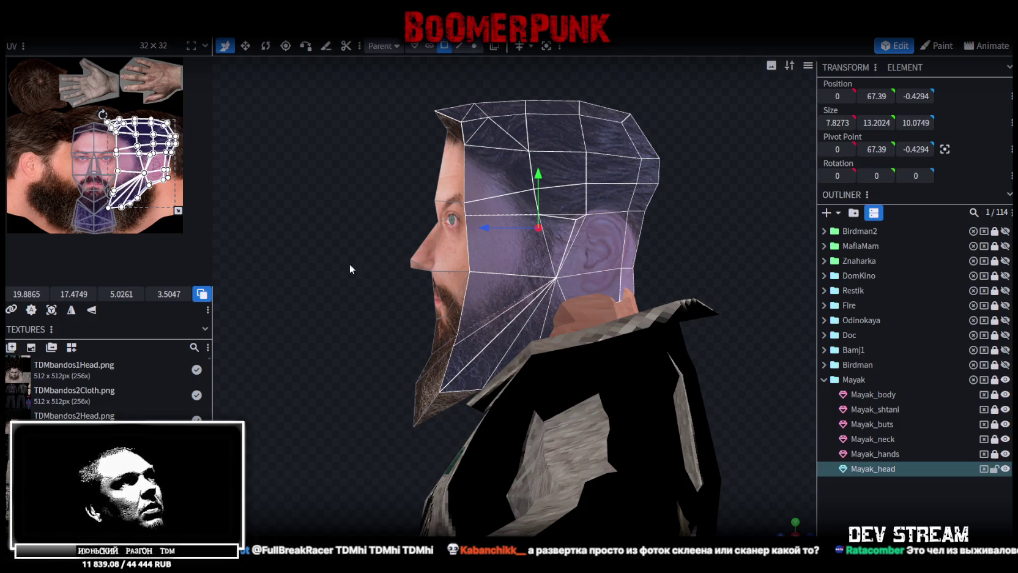
{"action": "scroll", "coordinate": [790, 520], "scroll_direction": "up", "scroll_amount": 2}
- Orbit the head to a three-quarter view, then bring up the bearded-man reference photos
{"action": "left_click_drag", "start_coordinate": [676, 420], "coordinate": [713, 299]}
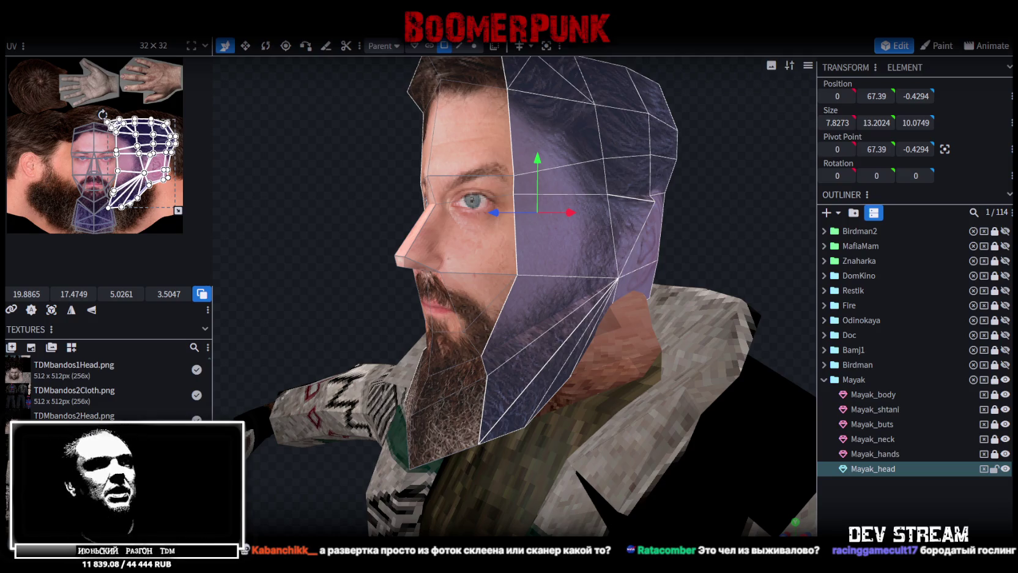
{"action": "key", "text": "alt+Tab"}
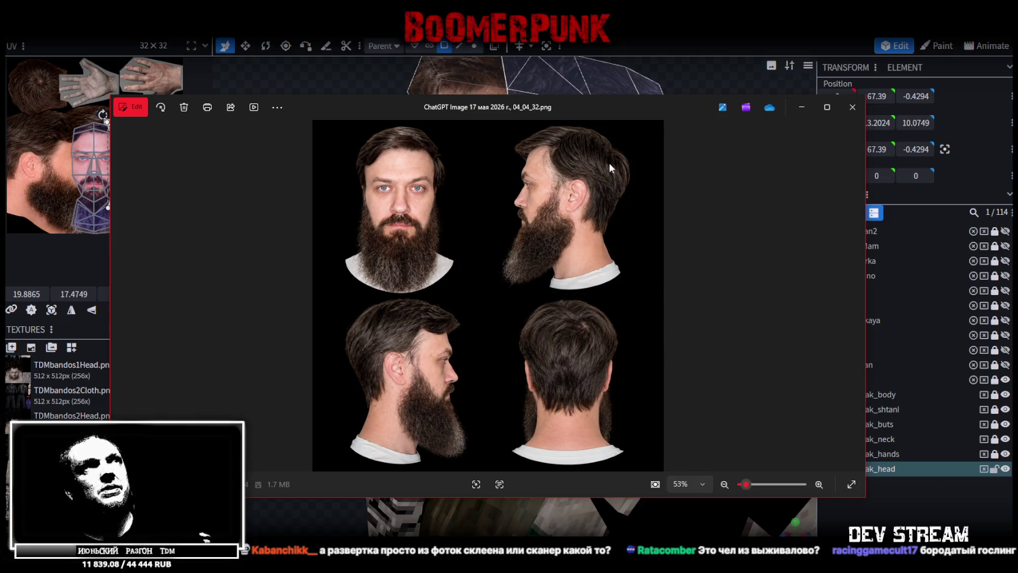
{"action": "key", "text": "alt+Tab"}
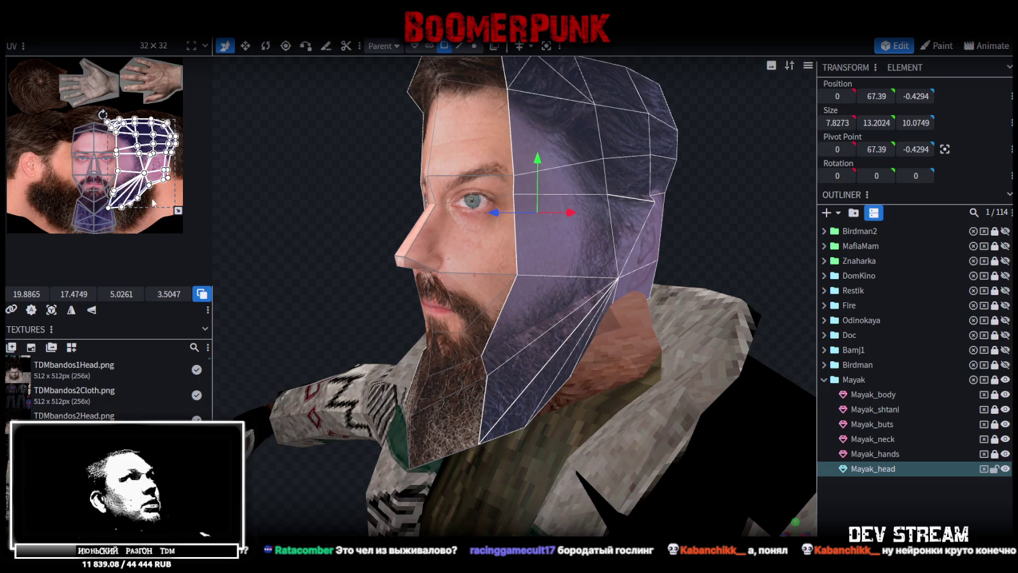
- Zoom the UV editor to the eye and jaw area and select the lower beard and jaw faces
{"action": "scroll", "coordinate": [131, 143], "scroll_direction": "up", "scroll_amount": 2}
{"action": "scroll", "coordinate": [131, 143], "scroll_direction": "up", "scroll_amount": 1}
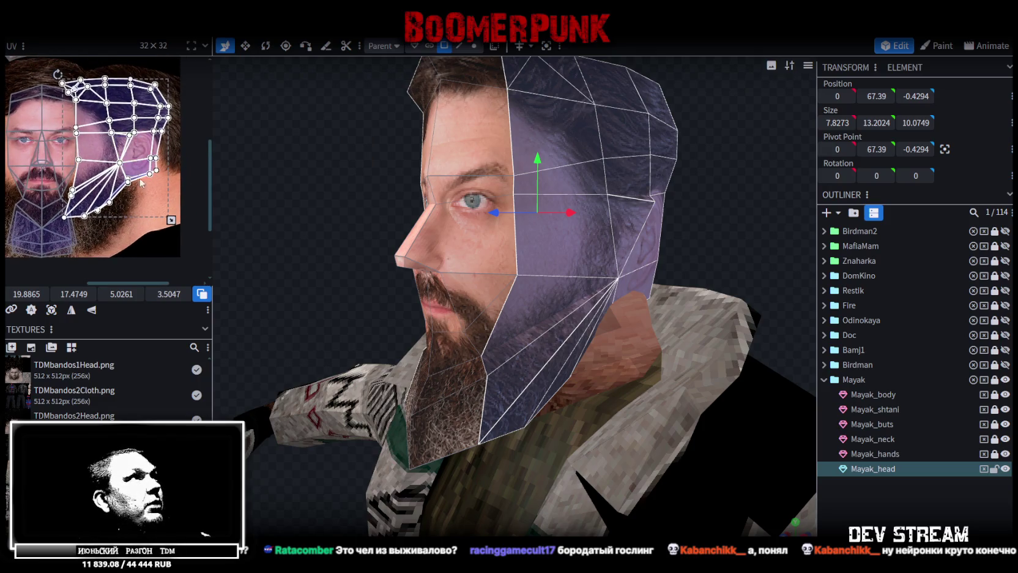
{"action": "scroll", "coordinate": [148, 182], "scroll_direction": "up", "scroll_amount": 1}
{"action": "scroll", "coordinate": [165, 180], "scroll_direction": "up", "scroll_amount": 1}
{"action": "scroll", "coordinate": [164, 181], "scroll_direction": "up", "scroll_amount": 1}
{"action": "scroll", "coordinate": [153, 187], "scroll_direction": "up", "scroll_amount": 1}
{"action": "scroll", "coordinate": [173, 171], "scroll_direction": "up", "scroll_amount": 1}
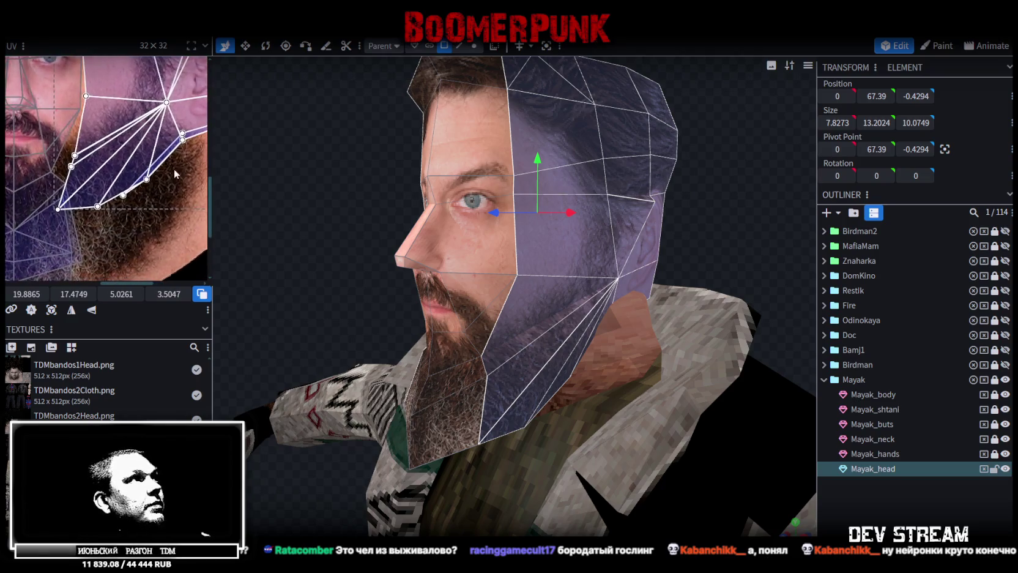
{"action": "middle_click_drag", "start_coordinate": [121, 213], "coordinate": [155, 223]}
{"action": "left_click", "coordinate": [119, 225]}
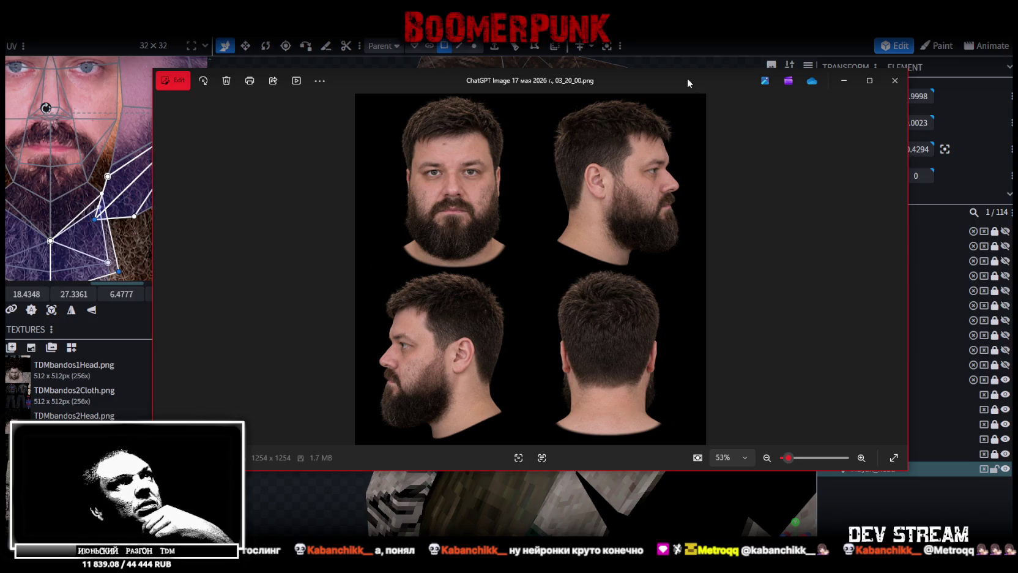
- Minimize the reference photo window with Super+Down to return to Blockbench
{"action": "key", "text": "super+Down"}
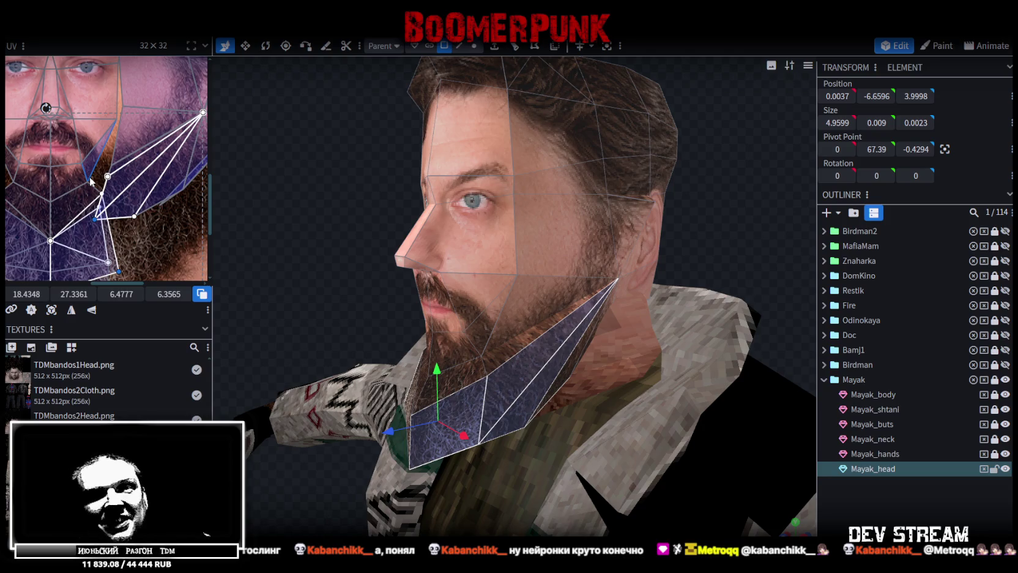
- Box-select the side-of-head UV faces and shift them down and right onto the photo's profile
{"action": "mouse_move", "coordinate": [284, 338]}
{"action": "left_mouse_down"}
{"action": "mouse_move", "coordinate": [290, 290]}
{"action": "mouse_move", "coordinate": [230, 305]}
{"action": "left_mouse_up"}
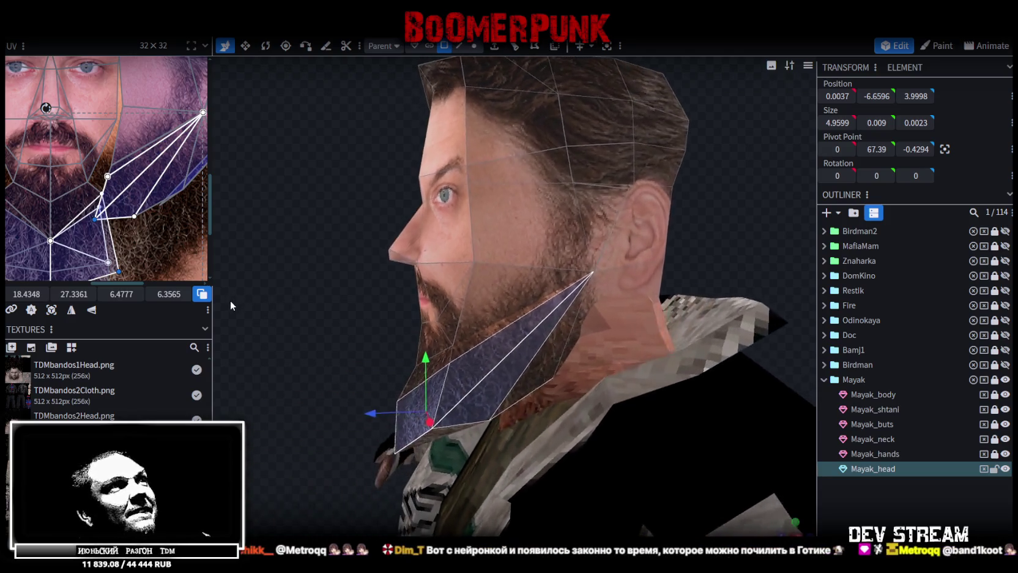
{"action": "middle_click_drag", "start_coordinate": [156, 127], "coordinate": [100, 194]}
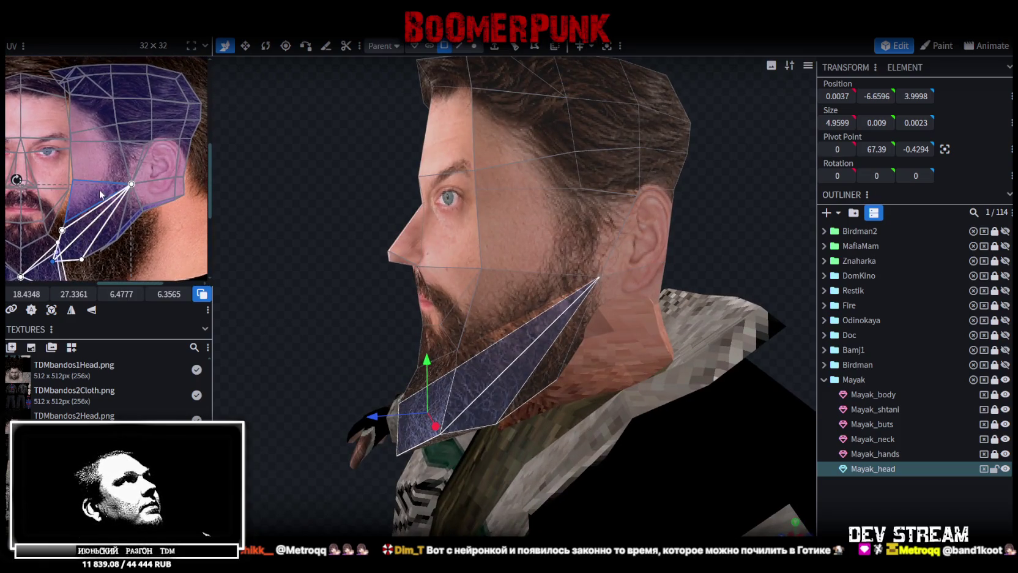
{"action": "left_click", "coordinate": [99, 162]}
{"action": "scroll", "coordinate": [202, 178], "scroll_direction": "down", "scroll_amount": 3}
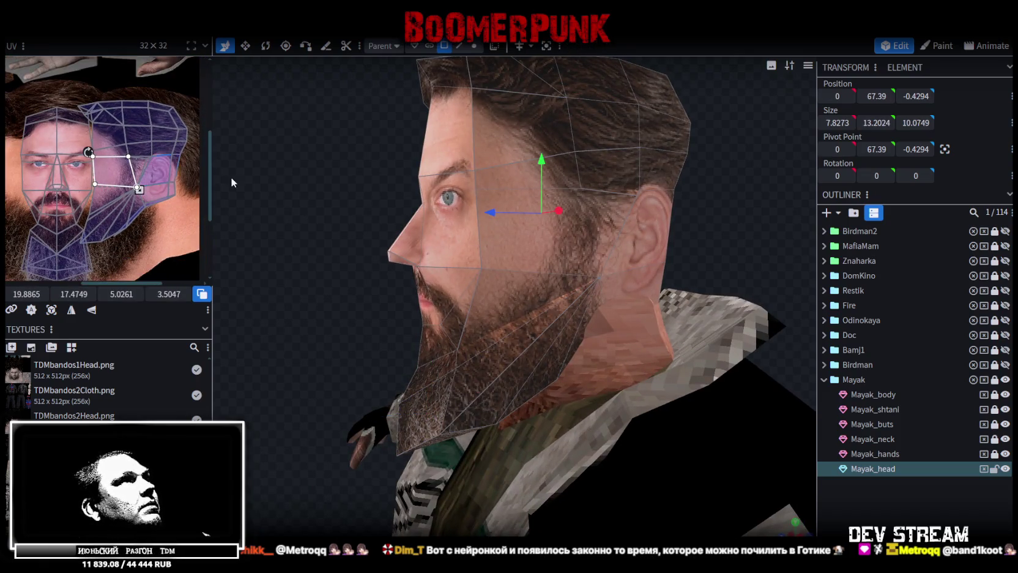
{"action": "left_click_drag", "start_coordinate": [189, 233], "coordinate": [95, 84]}
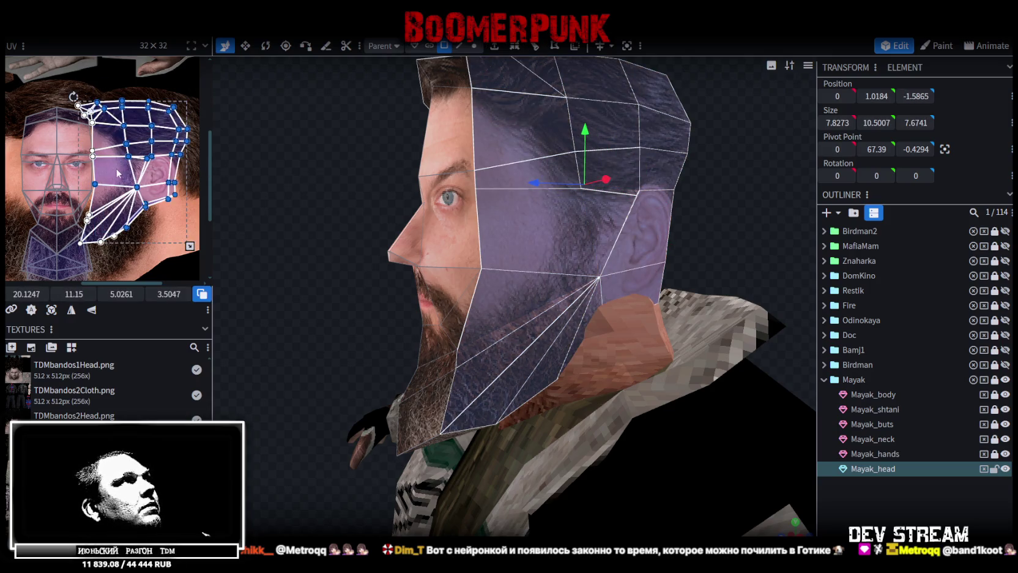
{"action": "left_click_drag", "start_coordinate": [122, 156], "coordinate": [145, 174]}
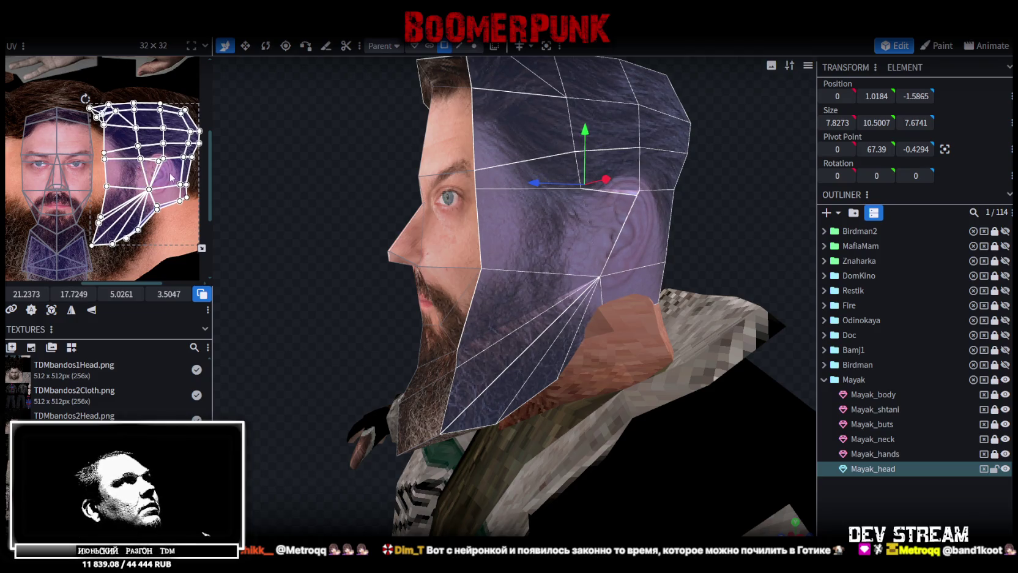
- Raise the side UV island slightly and scale it larger so ear and hair line up
{"action": "mouse_move", "coordinate": [732, 217]}
{"action": "left_mouse_down"}
{"action": "mouse_move", "coordinate": [630, 227]}
{"action": "mouse_move", "coordinate": [672, 215]}
{"action": "left_mouse_up"}
{"action": "left_click_drag", "start_coordinate": [166, 174], "coordinate": [167, 160]}
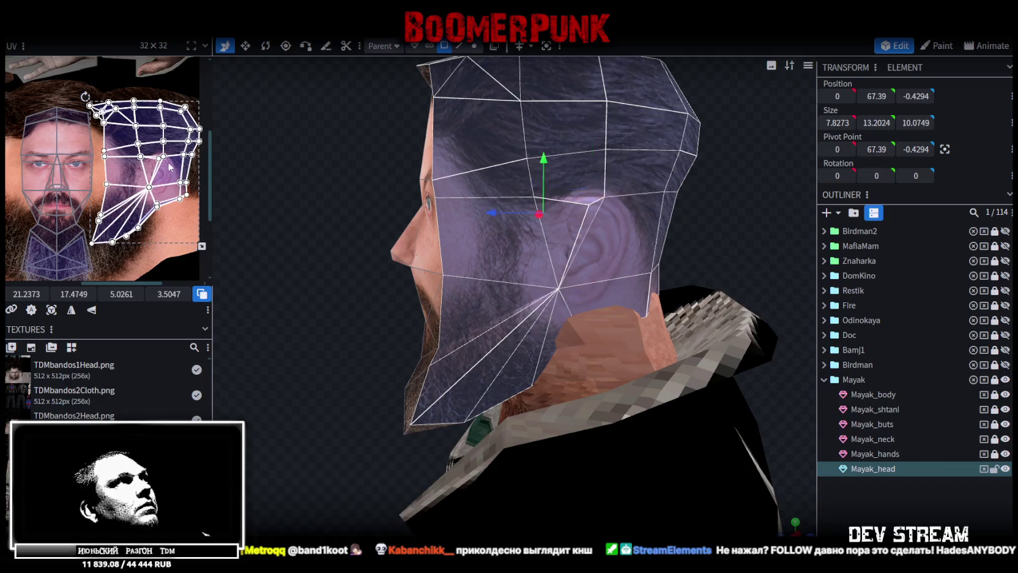
{"action": "left_click_drag", "start_coordinate": [201, 235], "coordinate": [223, 276]}
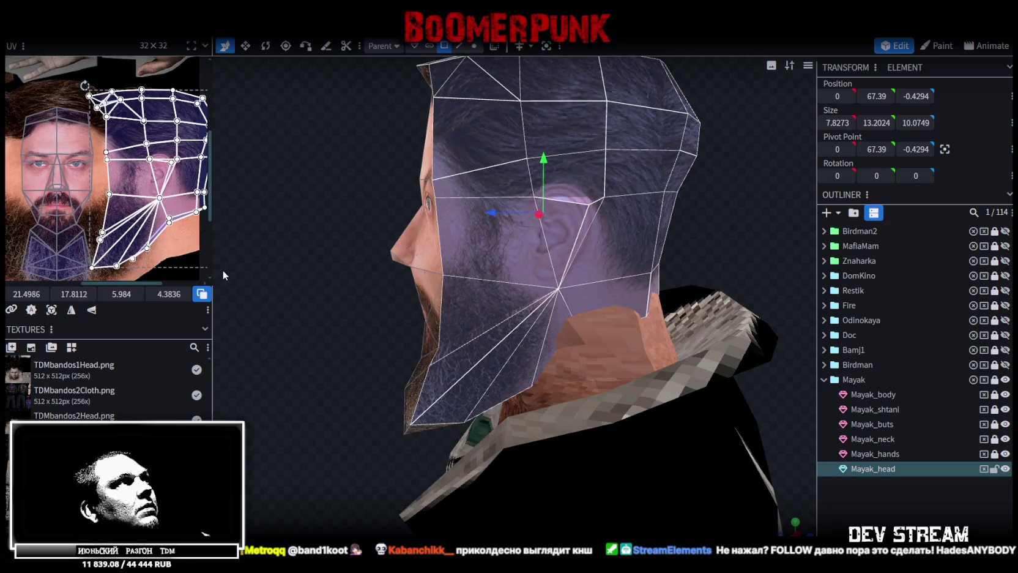
{"action": "scroll", "coordinate": [147, 214], "scroll_direction": "down", "scroll_amount": 1}
{"action": "scroll", "coordinate": [123, 202], "scroll_direction": "down", "scroll_amount": 1}
{"action": "scroll", "coordinate": [113, 196], "scroll_direction": "down", "scroll_amount": 1}
{"action": "scroll", "coordinate": [114, 195], "scroll_direction": "up", "scroll_amount": 1}
{"action": "scroll", "coordinate": [115, 194], "scroll_direction": "up", "scroll_amount": 1}
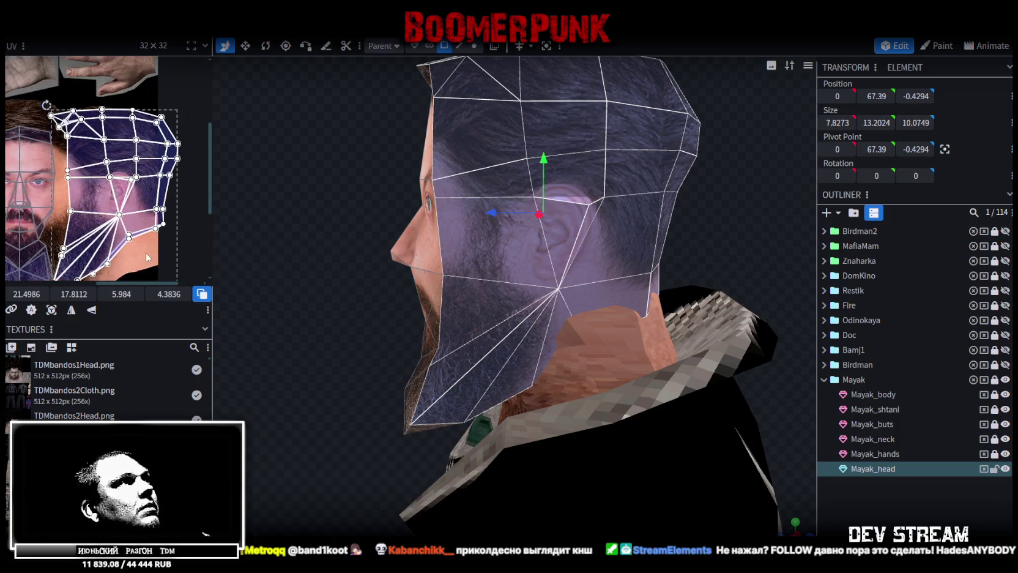
{"action": "left_click_drag", "start_coordinate": [147, 257], "coordinate": [185, 94]}
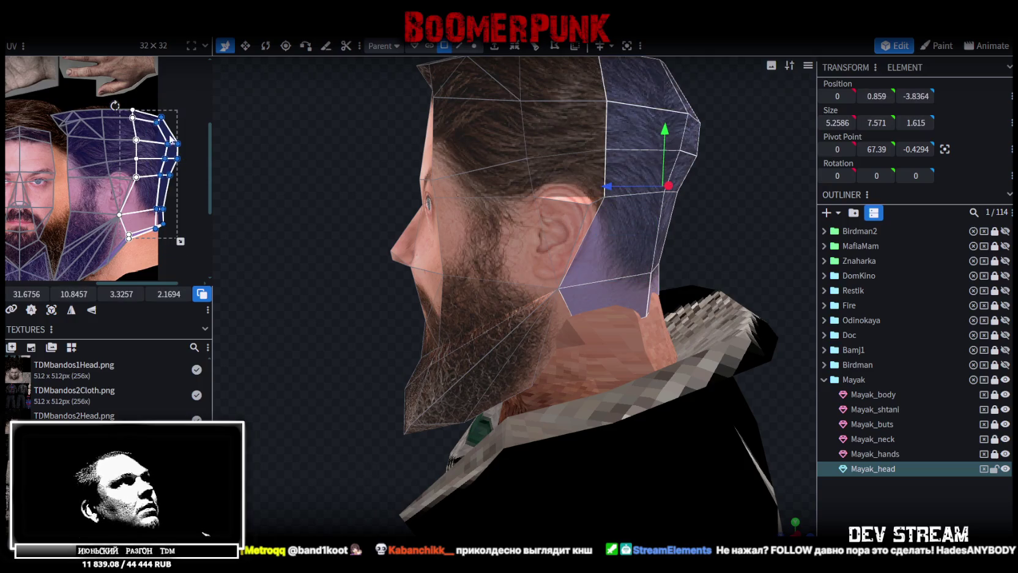
- Narrow the selected rear-head UV faces horizontally on the hair texture
{"action": "left_click_drag", "start_coordinate": [28, 294], "coordinate": [17, 294]}
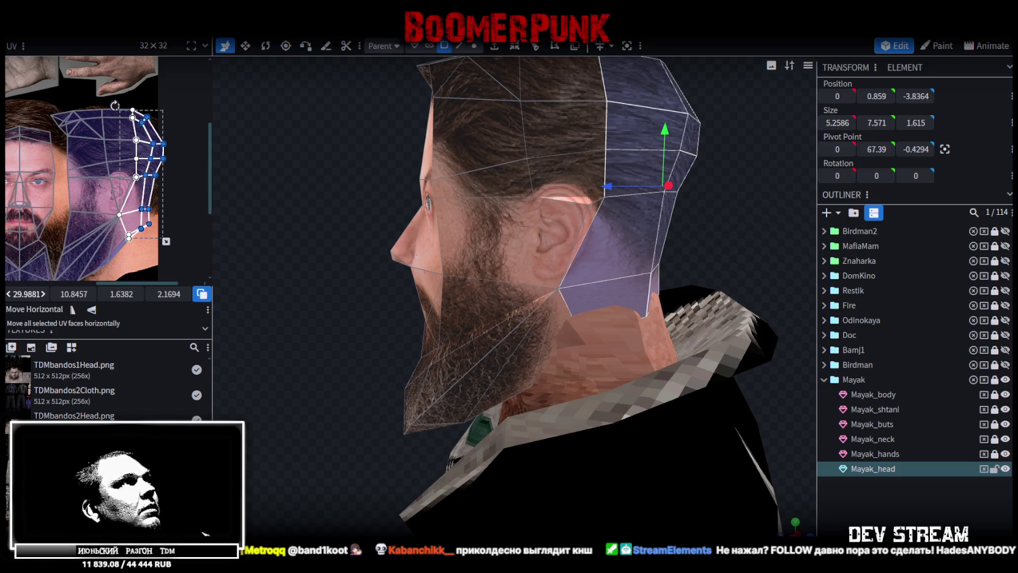
{"action": "left_click_drag", "start_coordinate": [17, 294], "coordinate": [19, 293]}
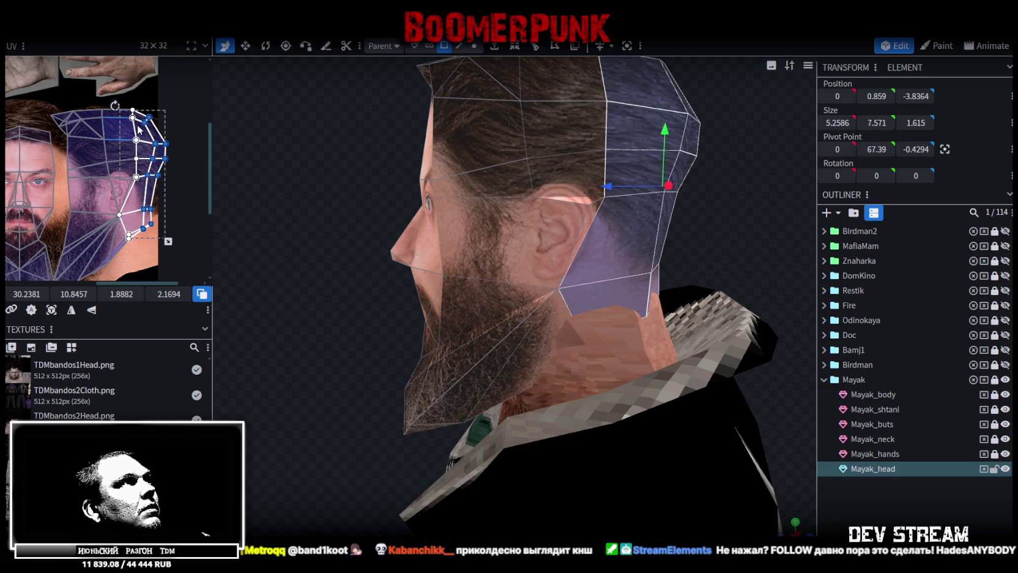
{"action": "scroll", "coordinate": [166, 147], "scroll_direction": "up", "scroll_amount": 3}
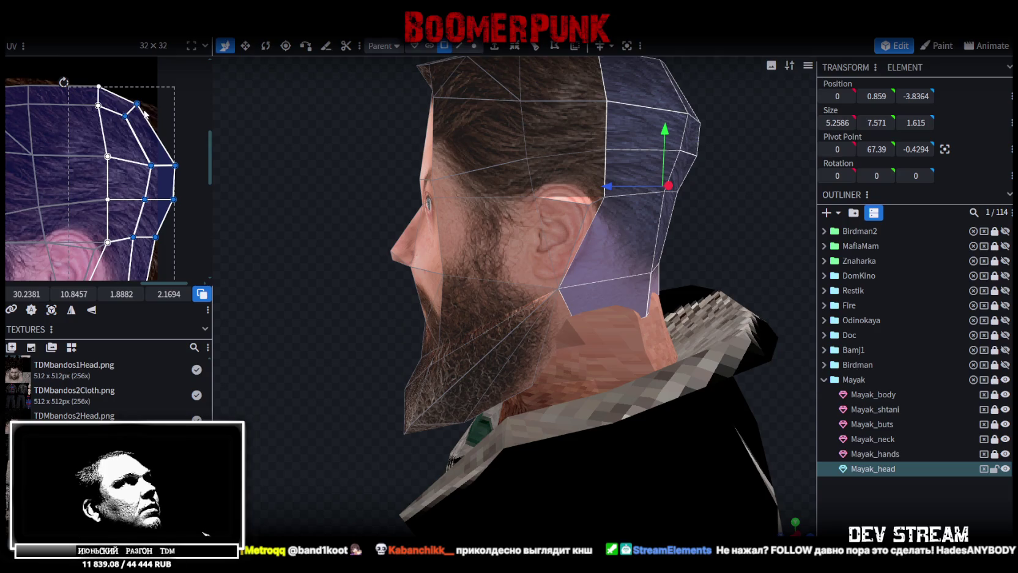
- Pull in the upper back-of-head face's right edge and vertices so it fits the skull tightly
{"action": "left_click", "coordinate": [166, 189]}
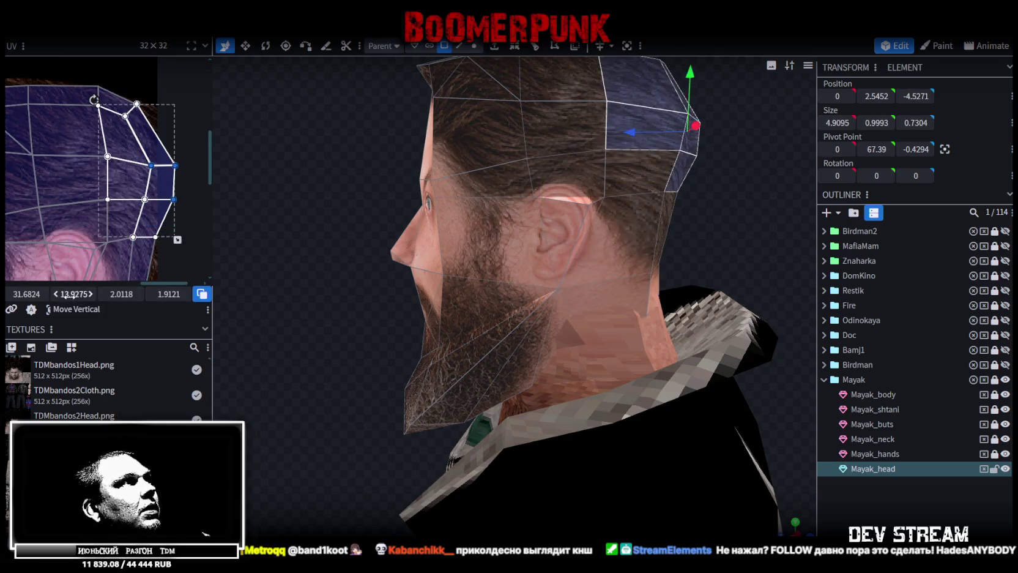
{"action": "left_click_drag", "start_coordinate": [25, 294], "coordinate": [18, 294]}
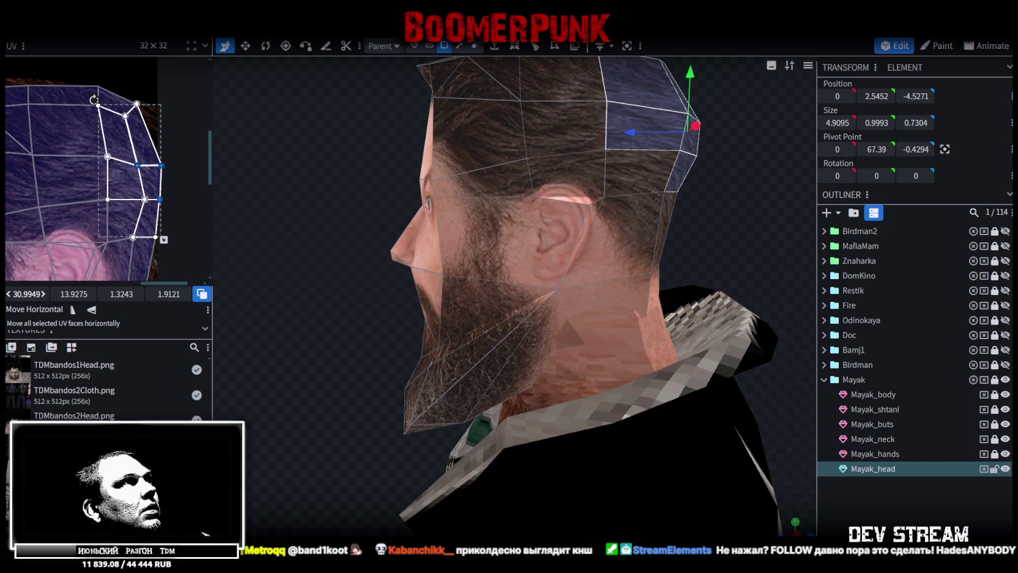
{"action": "left_click_drag", "start_coordinate": [163, 239], "coordinate": [158, 239]}
{"action": "mouse_move", "coordinate": [411, 219]}
{"action": "left_mouse_down"}
{"action": "mouse_move", "coordinate": [313, 197]}
{"action": "mouse_move", "coordinate": [400, 168]}
{"action": "left_mouse_up"}
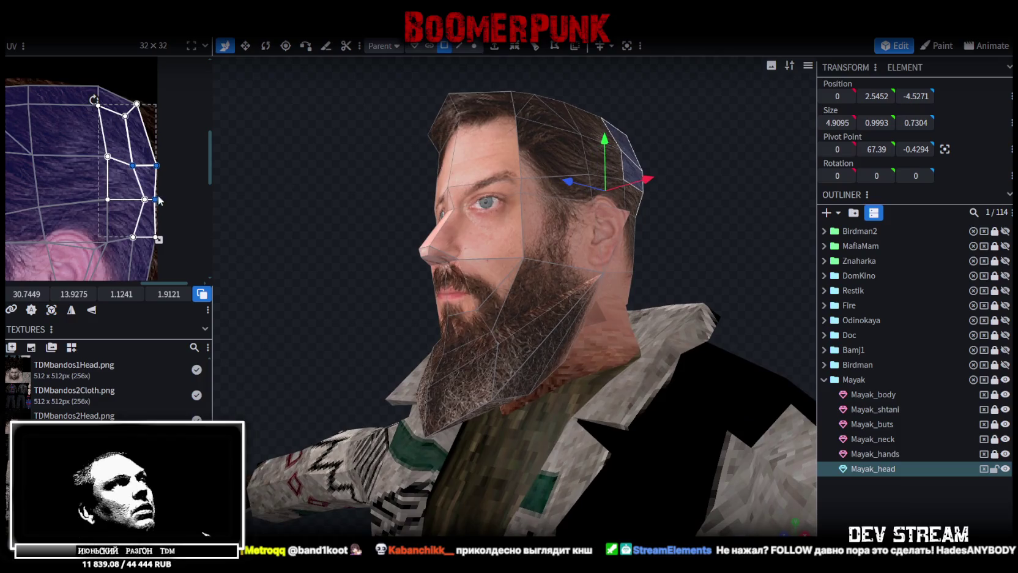
{"action": "scroll", "coordinate": [102, 219], "scroll_direction": "down", "scroll_amount": 3}
{"action": "scroll", "coordinate": [110, 133], "scroll_direction": "down", "scroll_amount": 2}
{"action": "scroll", "coordinate": [110, 133], "scroll_direction": "up", "scroll_amount": 4}
{"action": "mouse_move", "coordinate": [334, 119]}
{"action": "left_mouse_down"}
{"action": "mouse_move", "coordinate": [328, 210]}
{"action": "mouse_move", "coordinate": [349, 185]}
{"action": "mouse_move", "coordinate": [290, 180]}
{"action": "left_mouse_up"}
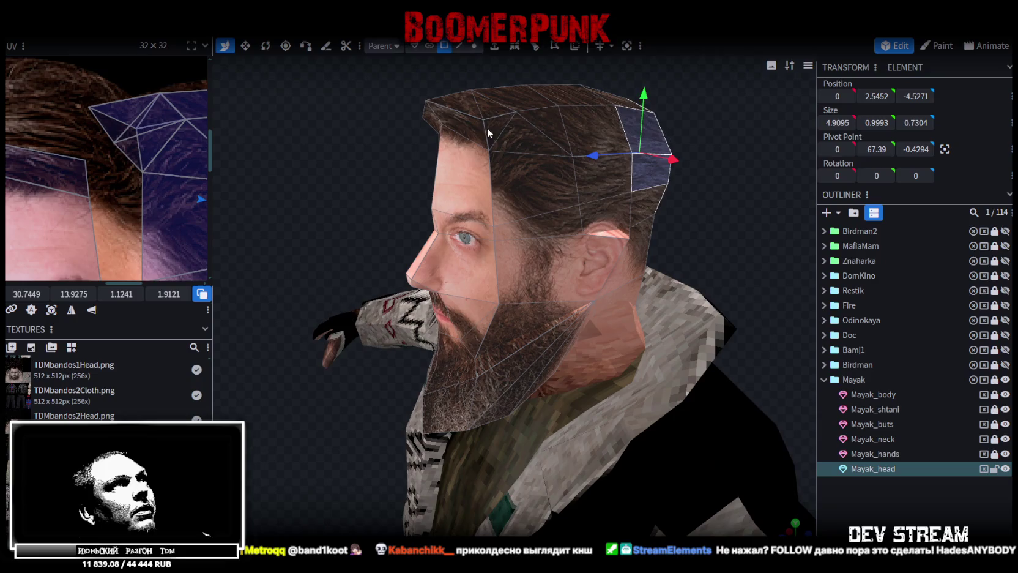
- Move the forehead hair face's UV vertex down and left onto the photo's hairline
{"action": "left_click", "coordinate": [487, 128]}
{"action": "scroll", "coordinate": [281, 161], "scroll_direction": "down", "scroll_amount": 2}
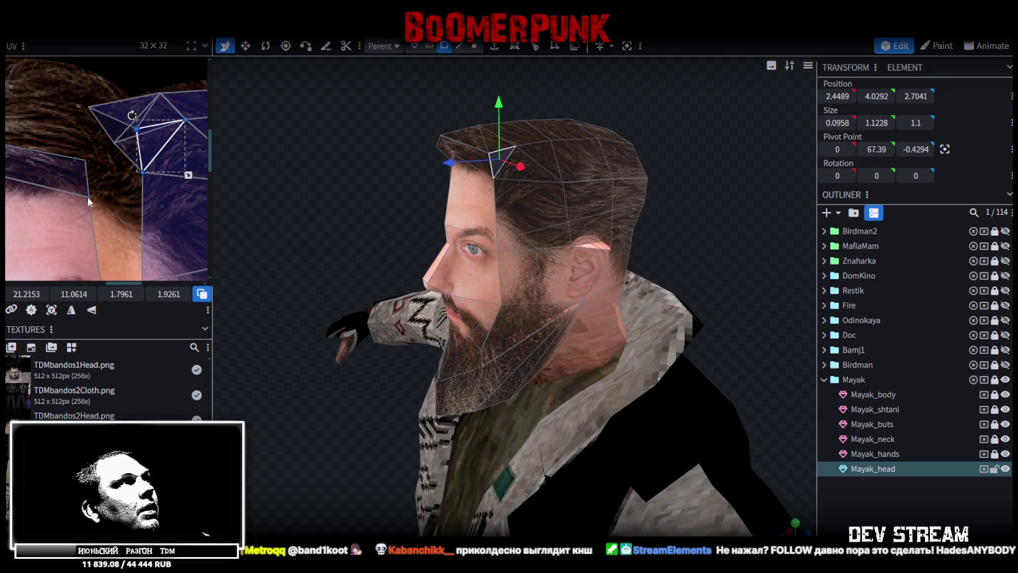
{"action": "scroll", "coordinate": [126, 137], "scroll_direction": "down", "scroll_amount": 2}
{"action": "scroll", "coordinate": [131, 133], "scroll_direction": "up", "scroll_amount": 3}
{"action": "left_click", "coordinate": [166, 113]}
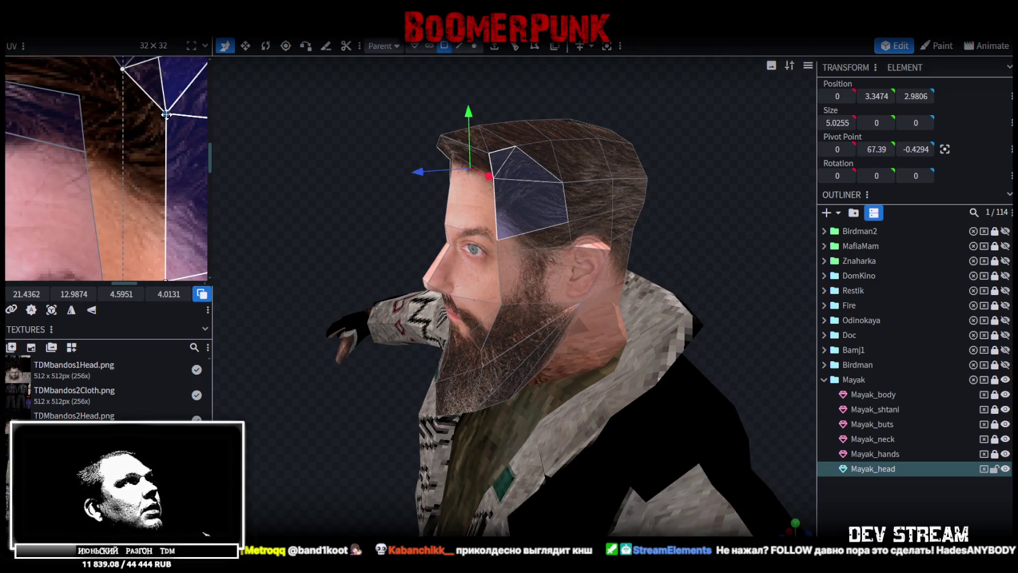
{"action": "left_click_drag", "start_coordinate": [166, 113], "coordinate": [89, 158]}
{"action": "scroll", "coordinate": [92, 160], "scroll_direction": "up", "scroll_amount": 2}
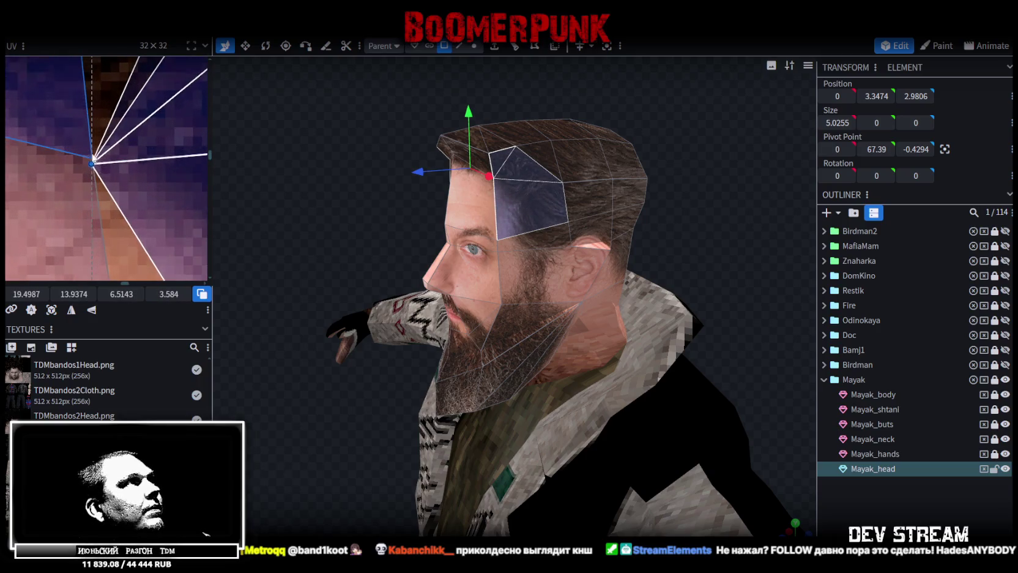
{"action": "left_click_drag", "start_coordinate": [93, 159], "coordinate": [92, 160]}
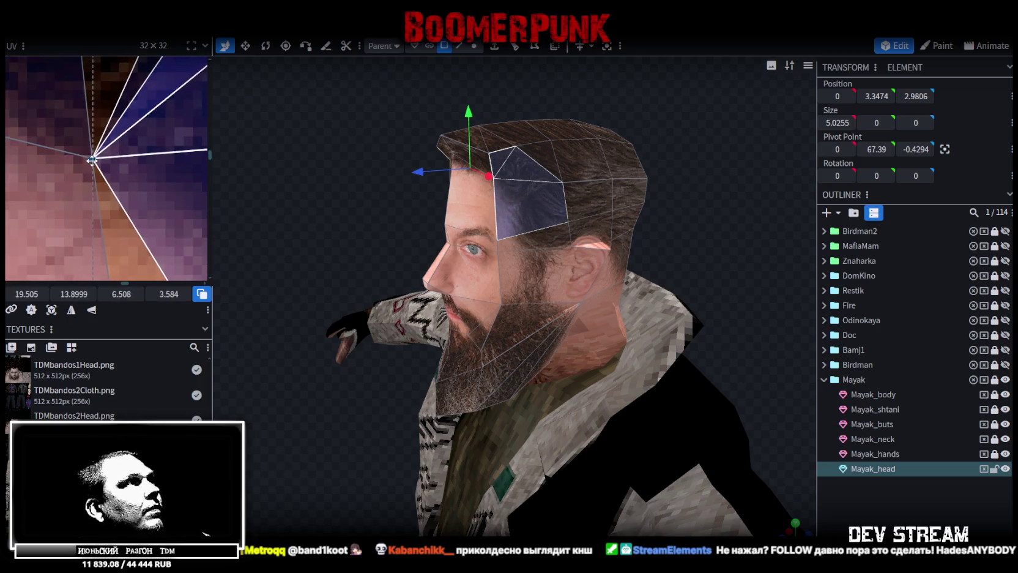
{"action": "scroll", "coordinate": [91, 160], "scroll_direction": "down", "scroll_amount": 3}
{"action": "scroll", "coordinate": [154, 231], "scroll_direction": "up", "scroll_amount": 2}
{"action": "scroll", "coordinate": [145, 182], "scroll_direction": "up", "scroll_amount": 2}
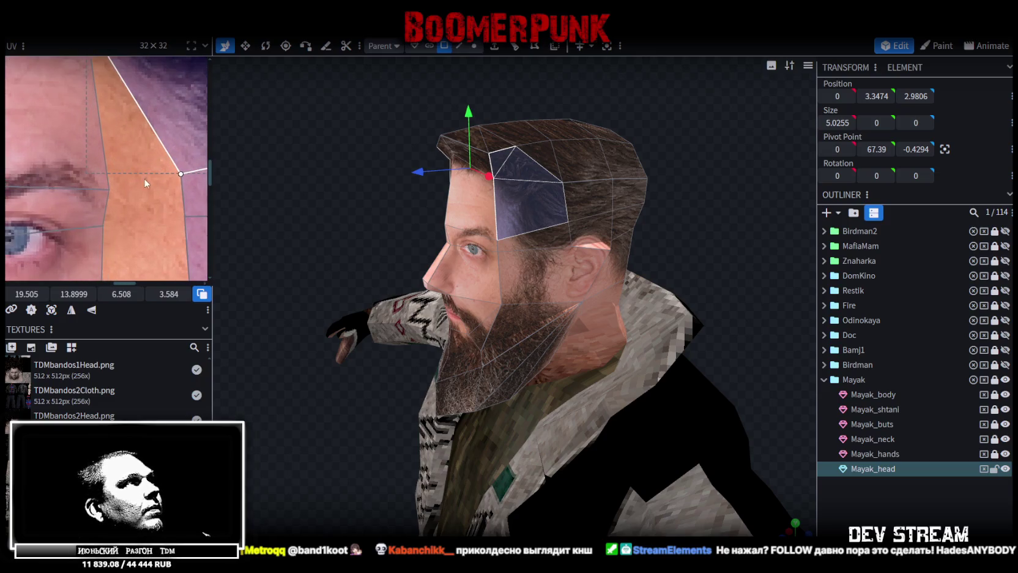
- Drag the side-face UV corners onto the photo's brow line
{"action": "left_click_drag", "start_coordinate": [145, 183], "coordinate": [184, 165]}
{"action": "left_click_drag", "start_coordinate": [116, 196], "coordinate": [98, 199]}
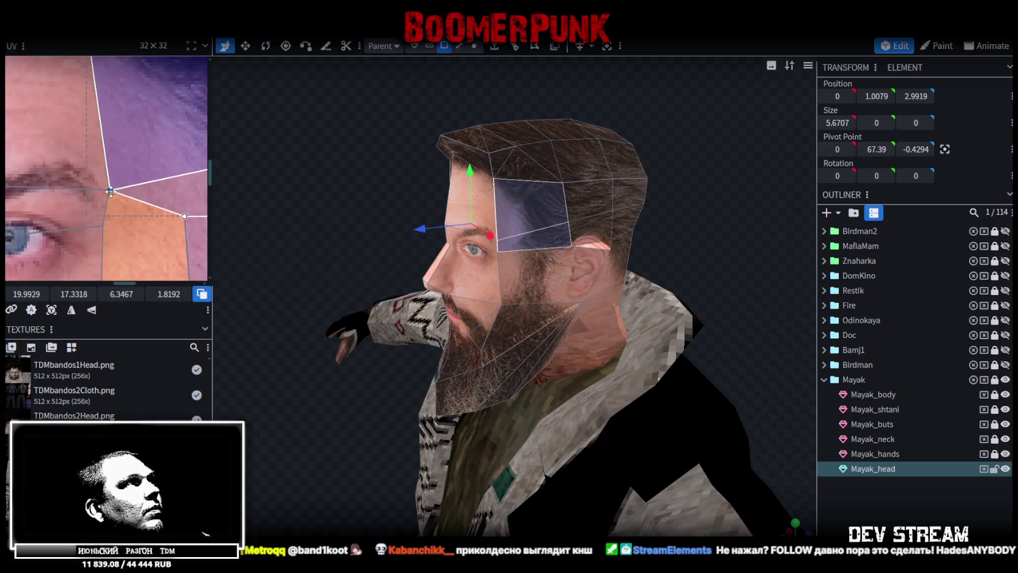
{"action": "mouse_move", "coordinate": [153, 234]}
{"action": "left_mouse_down"}
{"action": "mouse_move", "coordinate": [204, 212]}
{"action": "mouse_move", "coordinate": [104, 225]}
{"action": "left_mouse_up"}
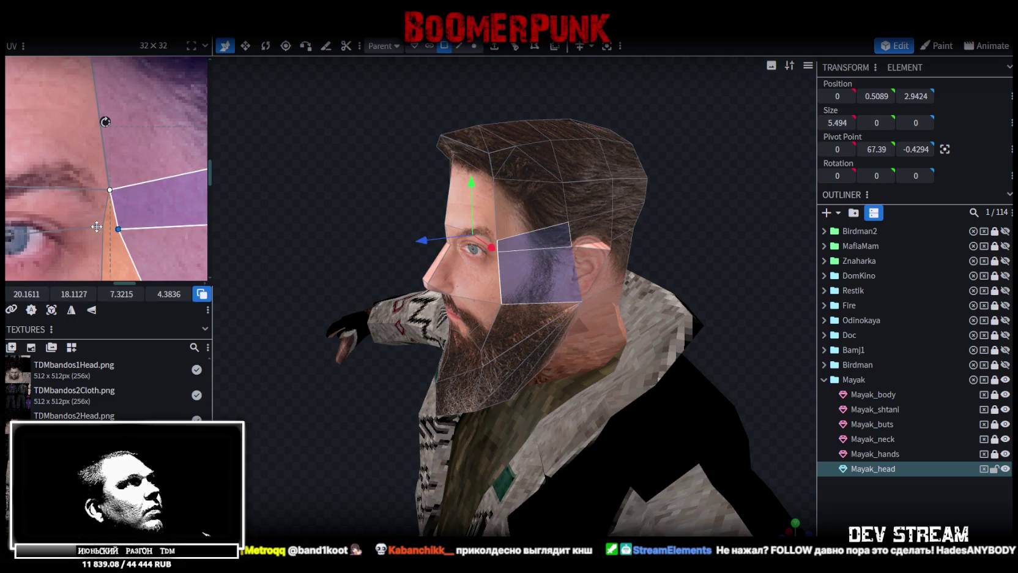
{"action": "scroll", "coordinate": [133, 237], "scroll_direction": "down", "scroll_amount": 3}
{"action": "scroll", "coordinate": [109, 150], "scroll_direction": "up", "scroll_amount": 2}
{"action": "scroll", "coordinate": [131, 136], "scroll_direction": "up", "scroll_amount": 2}
- Move the cheek UV corners onto the beard texture so the jaw shows the bearded cheek
{"action": "left_click", "coordinate": [151, 129]}
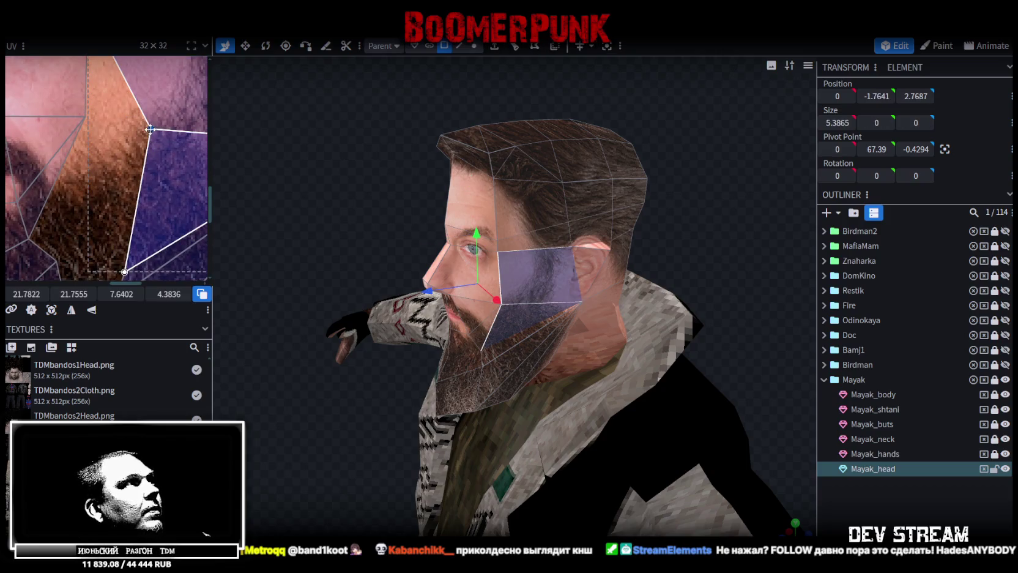
{"action": "left_click_drag", "start_coordinate": [150, 129], "coordinate": [85, 115]}
{"action": "mouse_move", "coordinate": [294, 199]}
{"action": "left_mouse_down"}
{"action": "mouse_move", "coordinate": [310, 201]}
{"action": "mouse_move", "coordinate": [343, 177]}
{"action": "left_mouse_up"}
{"action": "scroll", "coordinate": [176, 183], "scroll_direction": "down", "scroll_amount": 2}
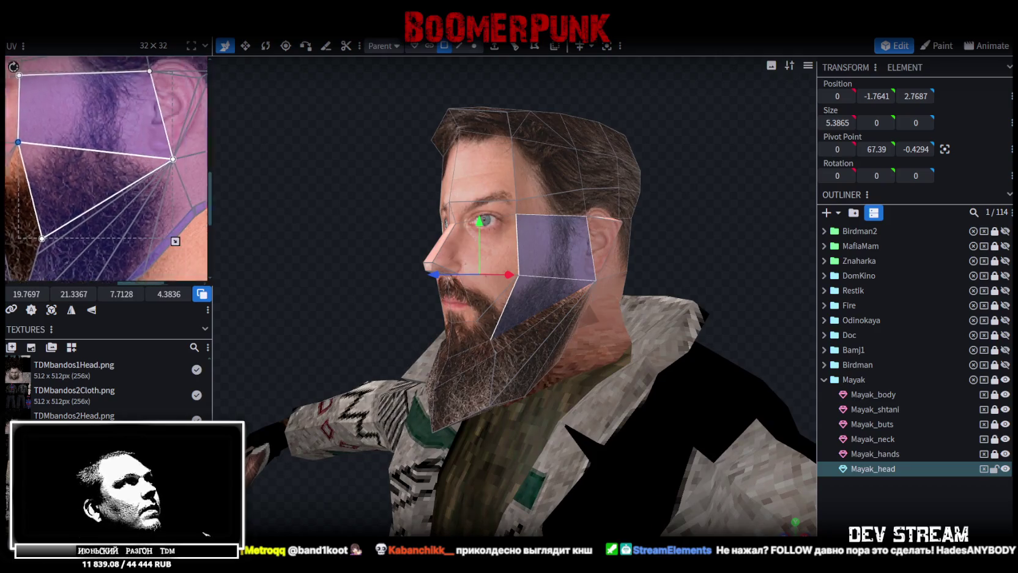
{"action": "scroll", "coordinate": [122, 159], "scroll_direction": "down", "scroll_amount": 2}
{"action": "scroll", "coordinate": [87, 157], "scroll_direction": "down", "scroll_amount": 2}
{"action": "scroll", "coordinate": [136, 171], "scroll_direction": "down", "scroll_amount": 2}
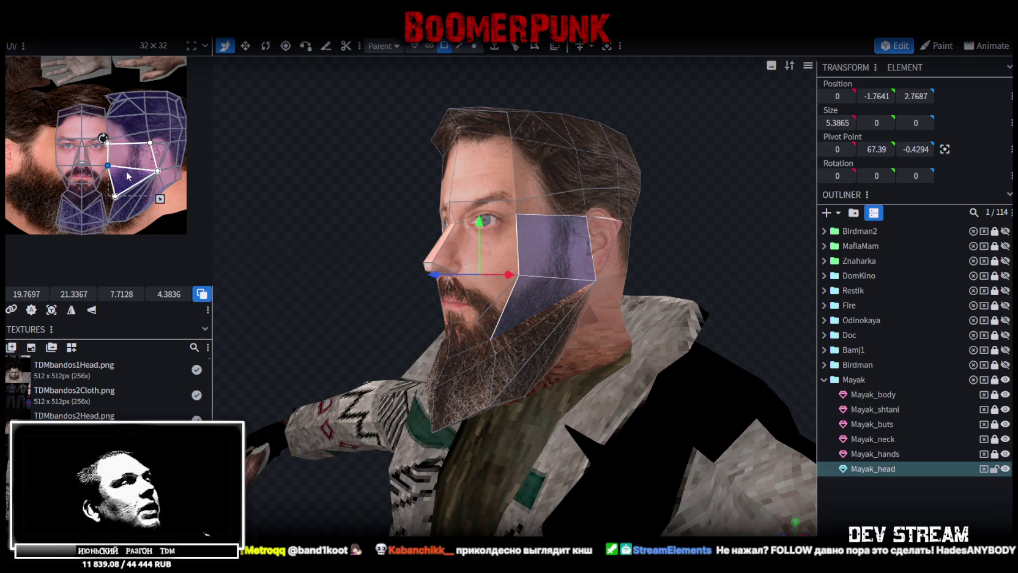
{"action": "left_click_drag", "start_coordinate": [499, 219], "coordinate": [716, 243]}
{"action": "scroll", "coordinate": [138, 194], "scroll_direction": "up", "scroll_amount": 2}
{"action": "scroll", "coordinate": [61, 170], "scroll_direction": "up", "scroll_amount": 1}
{"action": "scroll", "coordinate": [61, 170], "scroll_direction": "down", "scroll_amount": 2}
{"action": "scroll", "coordinate": [161, 169], "scroll_direction": "up", "scroll_amount": 2}
{"action": "mouse_move", "coordinate": [167, 194]}
{"action": "left_mouse_down"}
{"action": "mouse_move", "coordinate": [193, 207]}
{"action": "mouse_move", "coordinate": [124, 180]}
{"action": "left_mouse_up"}
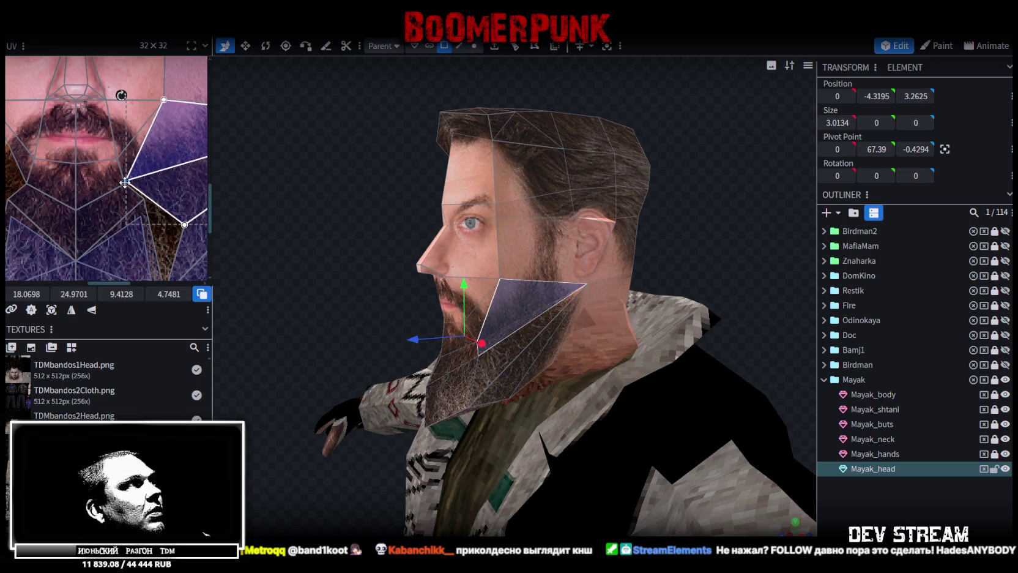
- Pull the beard's lower-edge UV vertices up onto the beard area of the photo
{"action": "middle_click_drag", "start_coordinate": [172, 224], "coordinate": [157, 197]}
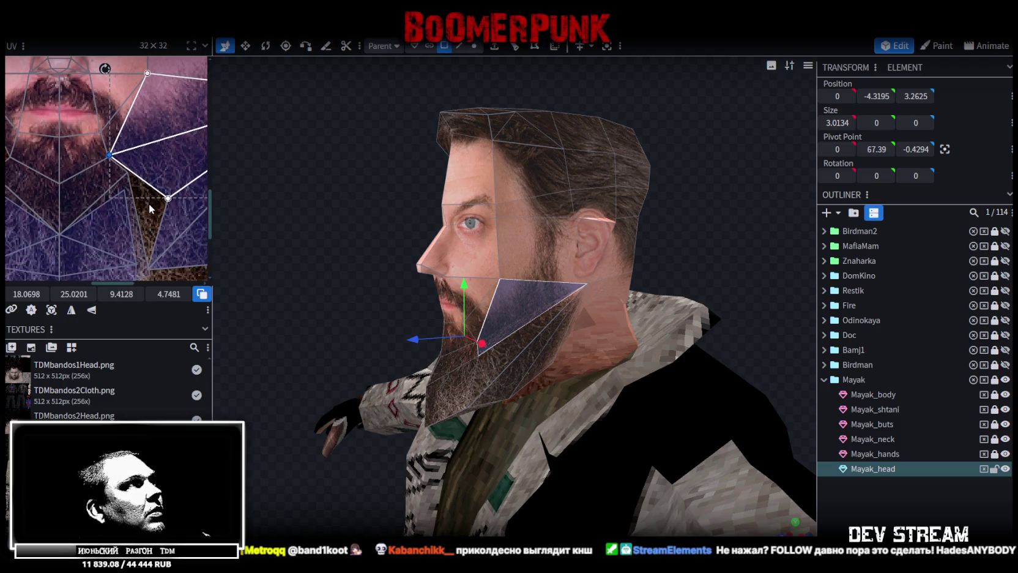
{"action": "left_click", "coordinate": [172, 199]}
{"action": "left_click_drag", "start_coordinate": [166, 197], "coordinate": [131, 175]}
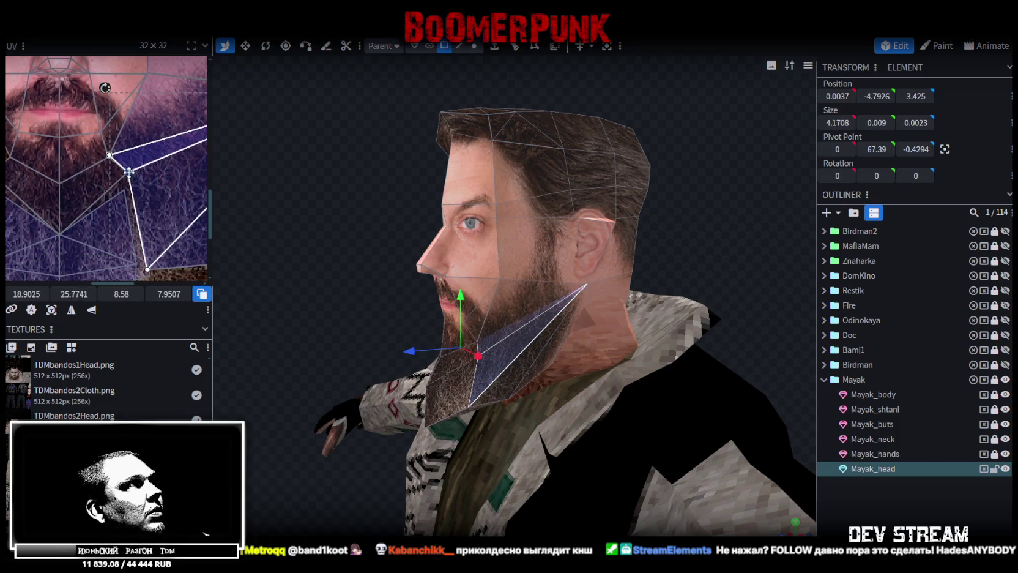
{"action": "scroll", "coordinate": [154, 214], "scroll_direction": "up", "scroll_amount": 3}
{"action": "scroll", "coordinate": [153, 213], "scroll_direction": "up", "scroll_amount": 2}
{"action": "mouse_move", "coordinate": [146, 222]}
{"action": "left_mouse_down"}
{"action": "mouse_move", "coordinate": [131, 233]}
{"action": "mouse_move", "coordinate": [116, 221]}
{"action": "left_mouse_up"}
{"action": "scroll", "coordinate": [115, 220], "scroll_direction": "down", "scroll_amount": 2}
{"action": "scroll", "coordinate": [113, 223], "scroll_direction": "down", "scroll_amount": 3}
{"action": "scroll", "coordinate": [108, 220], "scroll_direction": "up", "scroll_amount": 2}
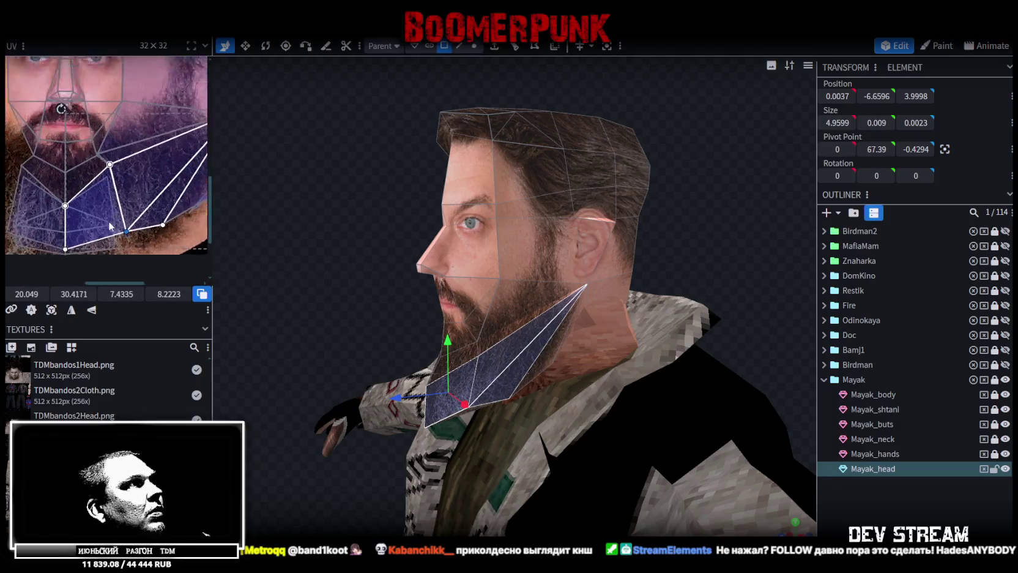
{"action": "scroll", "coordinate": [126, 233], "scroll_direction": "up", "scroll_amount": 3}
- Fine-tune a beard-edge UV vertex and check the beard from the side and front
{"action": "left_click", "coordinate": [115, 217]}
{"action": "left_click", "coordinate": [115, 217]}
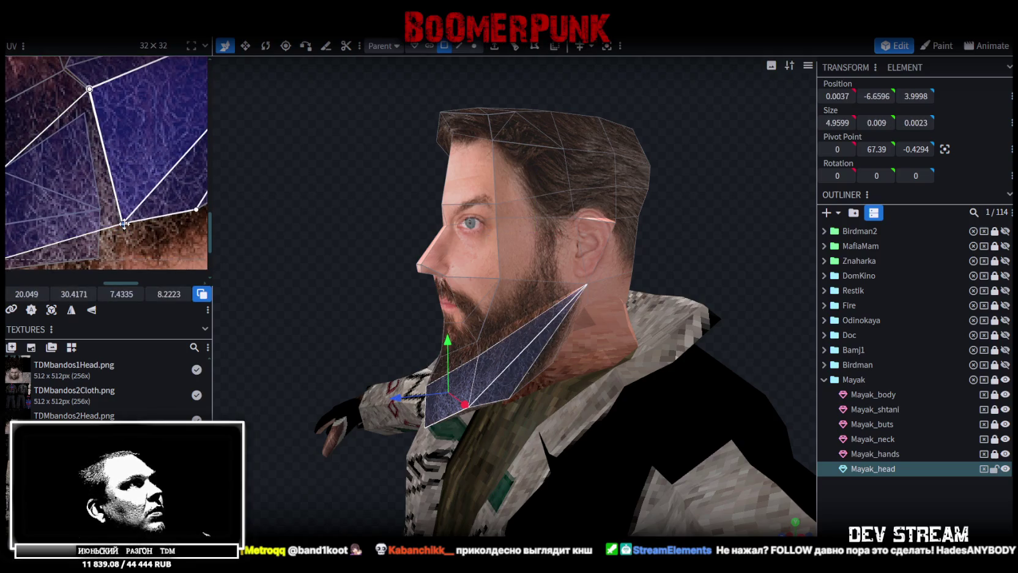
{"action": "left_click_drag", "start_coordinate": [117, 220], "coordinate": [117, 223]}
{"action": "mouse_move", "coordinate": [308, 227]}
{"action": "left_mouse_down"}
{"action": "mouse_move", "coordinate": [292, 242]}
{"action": "mouse_move", "coordinate": [280, 223]}
{"action": "left_mouse_up"}
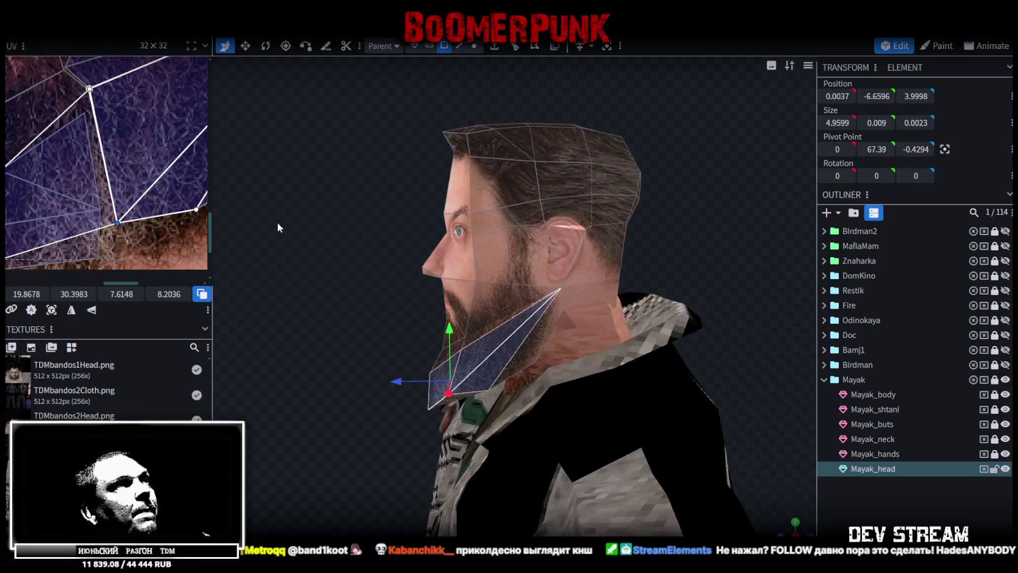
{"action": "scroll", "coordinate": [129, 159], "scroll_direction": "down", "scroll_amount": 2}
{"action": "scroll", "coordinate": [129, 153], "scroll_direction": "down", "scroll_amount": 2}
{"action": "scroll", "coordinate": [132, 147], "scroll_direction": "up", "scroll_amount": 3}
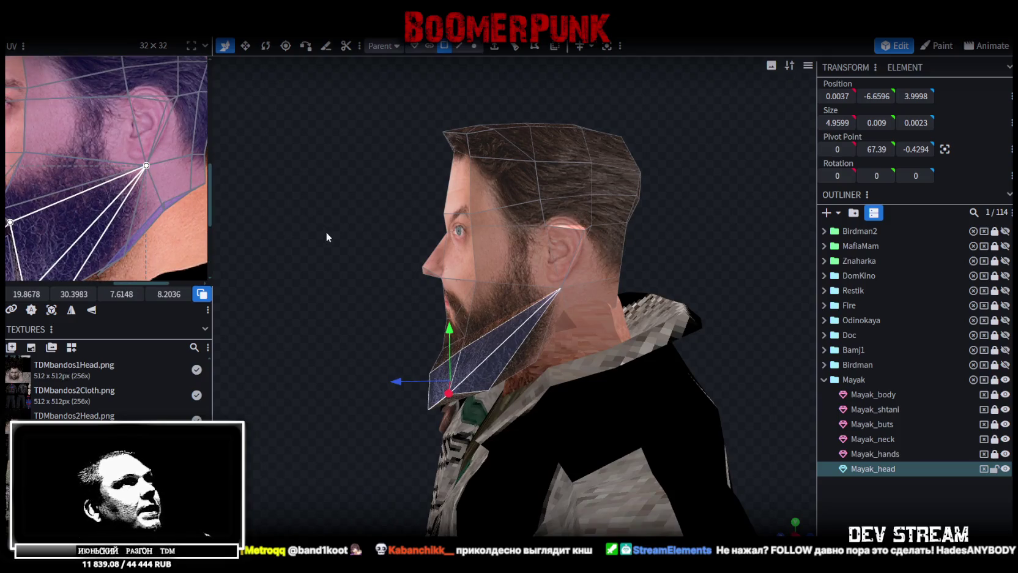
{"action": "left_click_drag", "start_coordinate": [328, 226], "coordinate": [320, 274]}
{"action": "scroll", "coordinate": [197, 189], "scroll_direction": "up", "scroll_amount": 2}
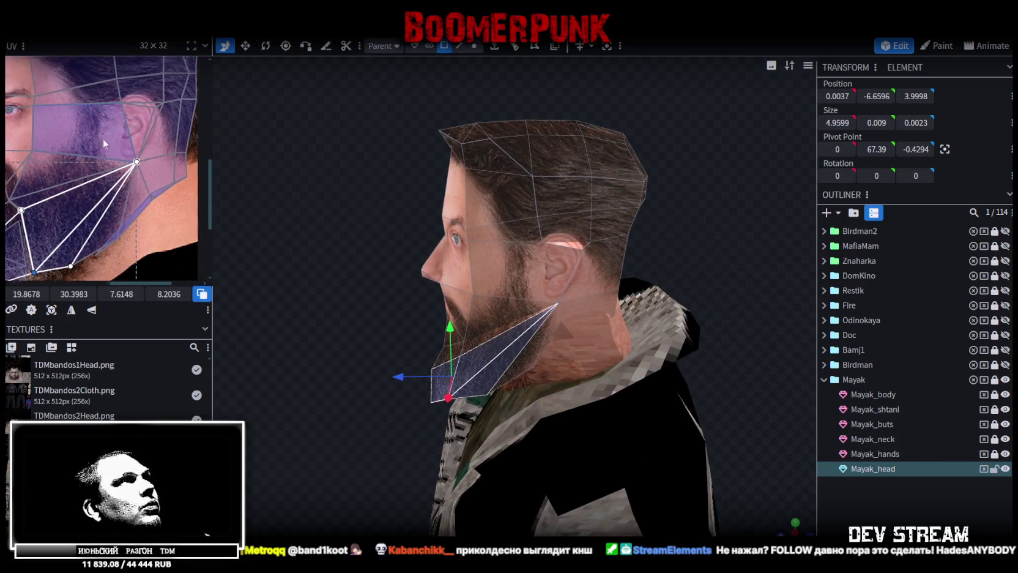
{"action": "scroll", "coordinate": [141, 115], "scroll_direction": "down", "scroll_amount": 2}
{"action": "scroll", "coordinate": [113, 120], "scroll_direction": "down", "scroll_amount": 1}
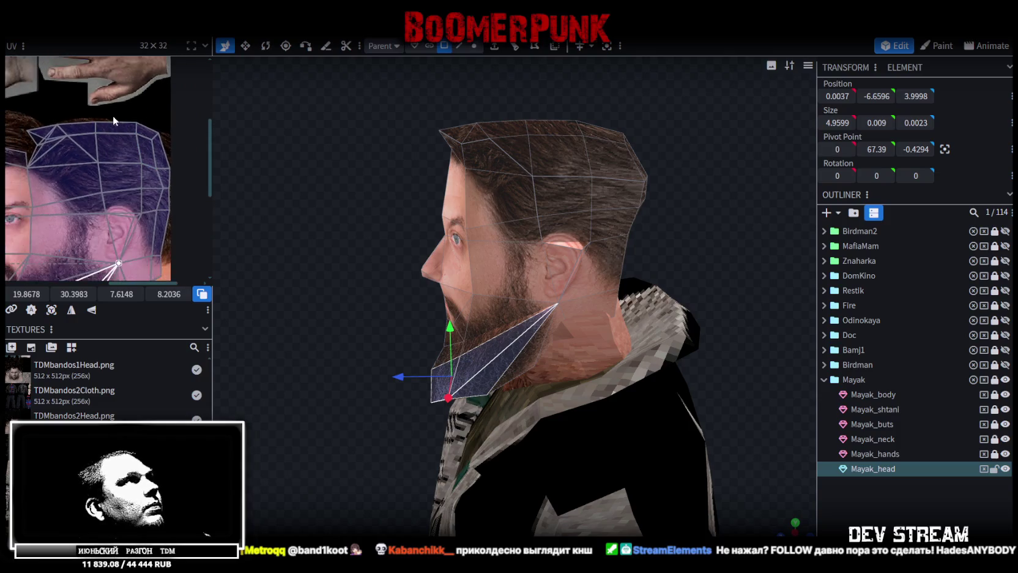
{"action": "left_click_drag", "start_coordinate": [345, 163], "coordinate": [165, 138]}
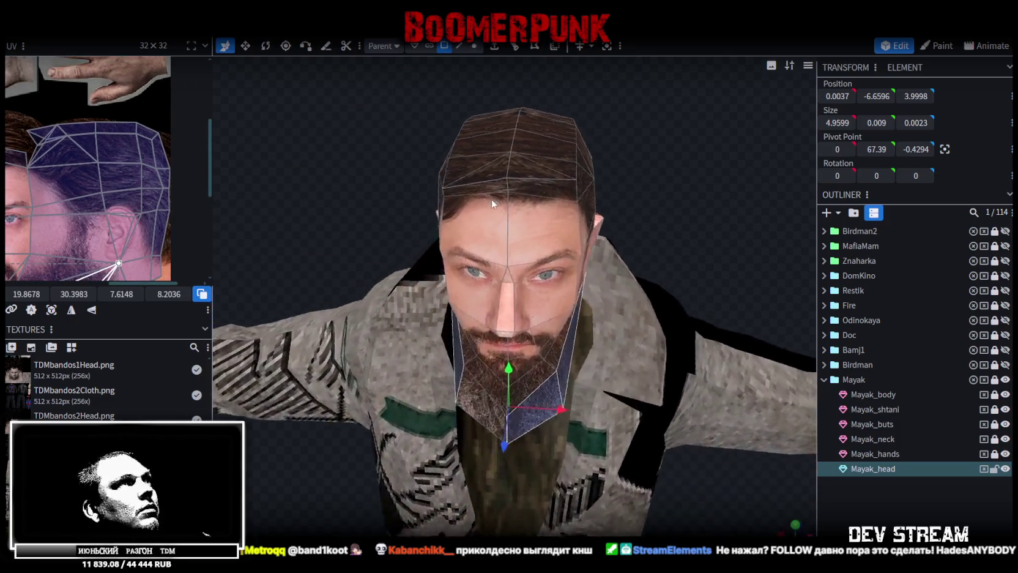
{"action": "scroll", "coordinate": [141, 165], "scroll_direction": "down", "scroll_amount": 2}
{"action": "scroll", "coordinate": [105, 188], "scroll_direction": "down", "scroll_amount": 2}
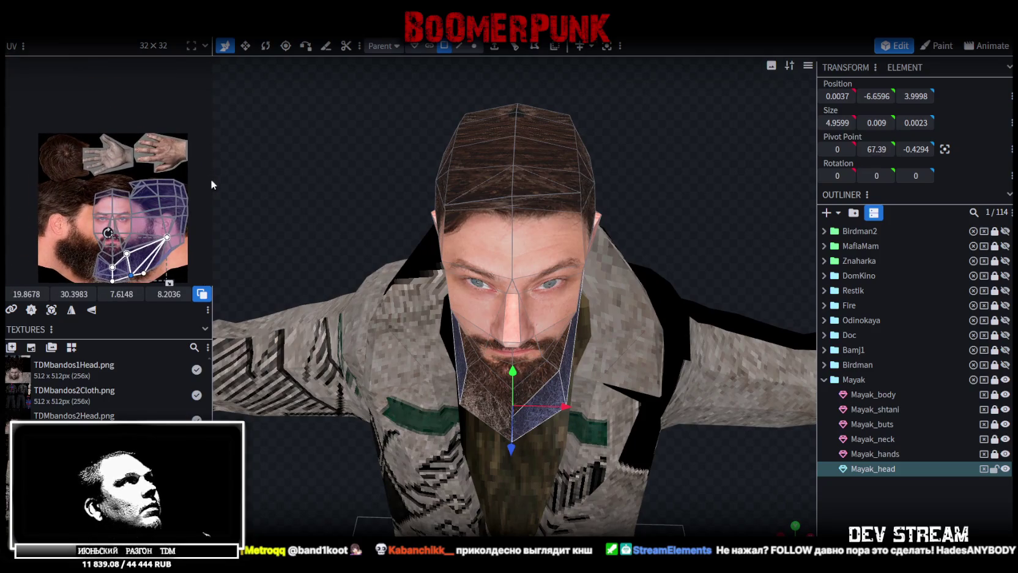
- Select the scalp faces on top of the head plus one back-of-head face
{"action": "left_click", "coordinate": [488, 185]}
{"action": "left_click", "coordinate": [541, 182], "text": "shift"}
{"action": "left_click", "coordinate": [555, 173], "text": "shift"}
{"action": "left_click", "coordinate": [477, 150], "text": "shift"}
{"action": "left_click", "coordinate": [543, 112], "text": "shift"}
{"action": "mouse_move", "coordinate": [621, 128]}
{"action": "left_mouse_down"}
{"action": "mouse_move", "coordinate": [626, 220]}
{"action": "mouse_move", "coordinate": [415, 179]}
{"action": "mouse_move", "coordinate": [380, 117]}
{"action": "mouse_move", "coordinate": [369, 121]}
{"action": "left_mouse_up"}
{"action": "left_click", "coordinate": [600, 163], "text": "shift"}
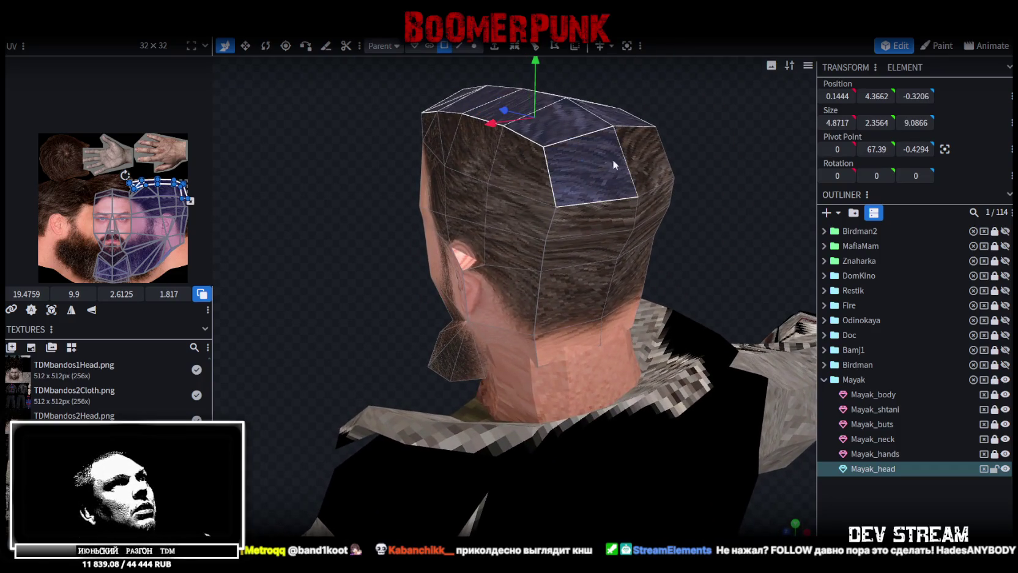
- Switch to the orthographic top view and project the scalp faces' UVs from it
{"action": "left_click_drag", "start_coordinate": [301, 211], "coordinate": [724, 447]}
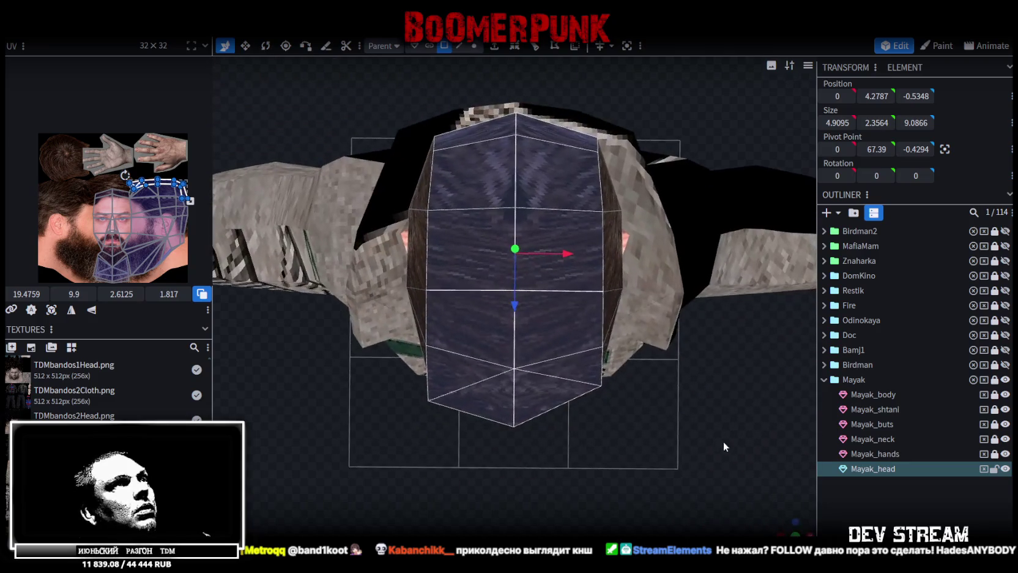
{"action": "key", "text": "KP_8"}
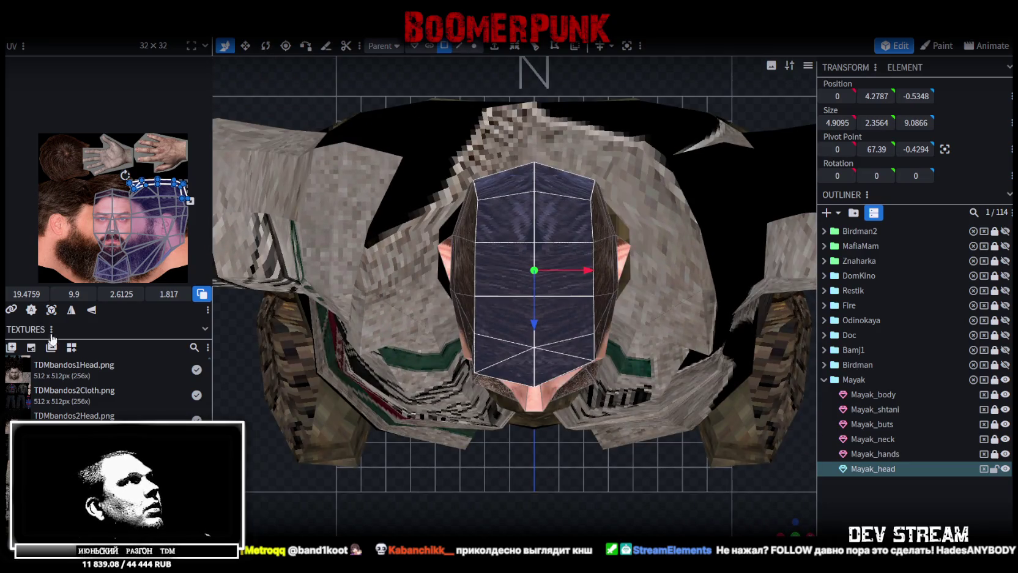
{"action": "left_click", "coordinate": [52, 310]}
{"action": "scroll", "coordinate": [98, 196], "scroll_direction": "up", "scroll_amount": 2}
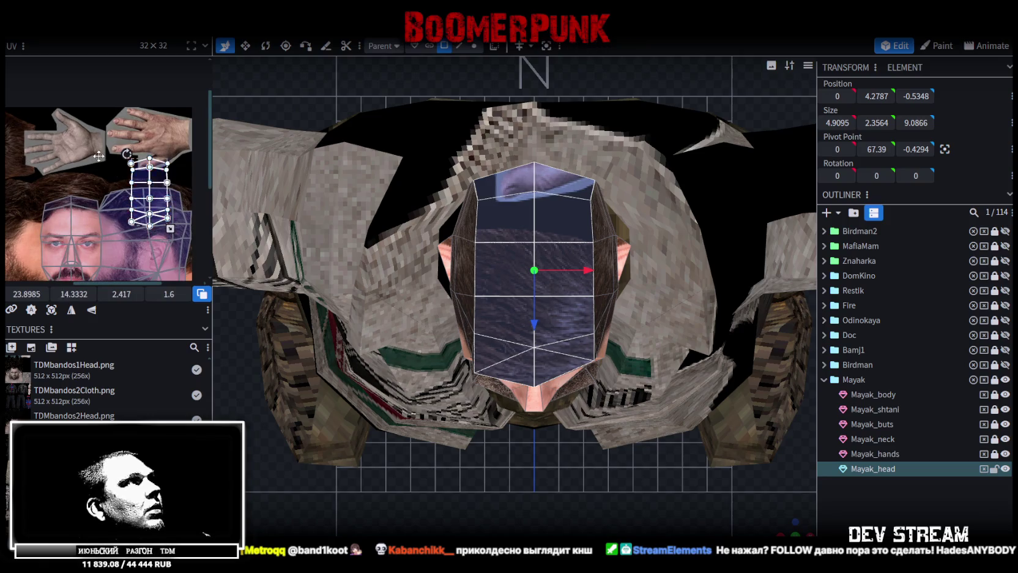
{"action": "left_click_drag", "start_coordinate": [147, 190], "coordinate": [35, 167]}
{"action": "middle_click_drag", "start_coordinate": [34, 167], "coordinate": [146, 184]}
{"action": "scroll", "coordinate": [145, 172], "scroll_direction": "up", "scroll_amount": 2}
- Re-project the scalp UVs, rotate part of the island, and move it onto the hair texture
{"action": "right_click", "coordinate": [147, 164]}
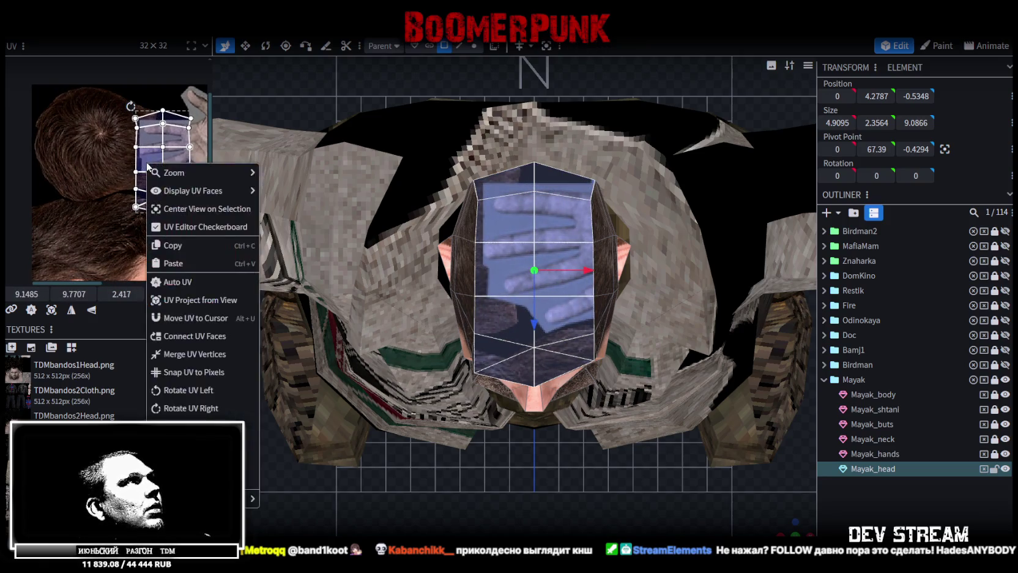
{"action": "left_click", "coordinate": [190, 300]}
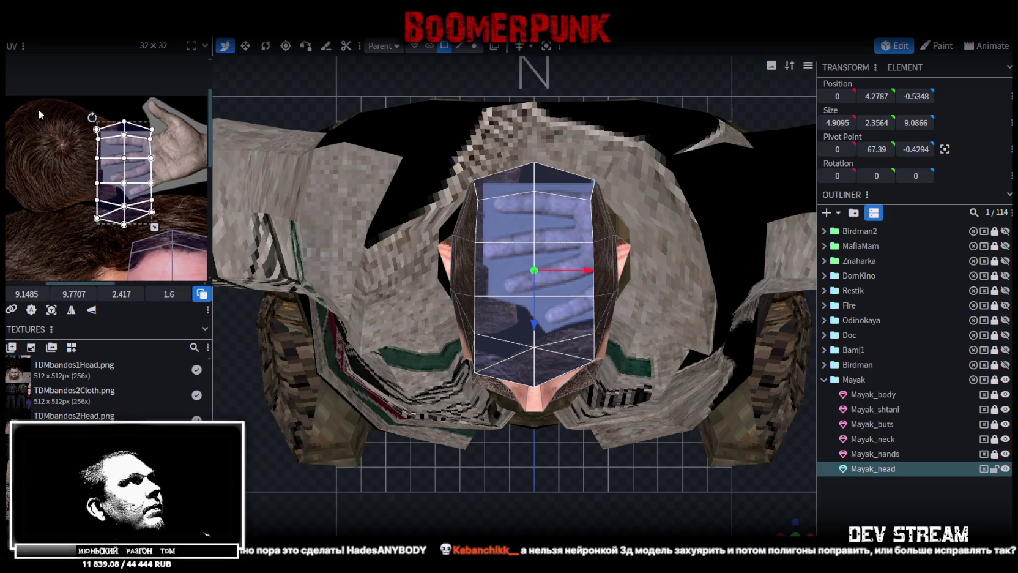
{"action": "mouse_move", "coordinate": [39, 102]}
{"action": "left_mouse_down"}
{"action": "mouse_move", "coordinate": [170, 175]}
{"action": "mouse_move", "coordinate": [158, 173]}
{"action": "left_mouse_up"}
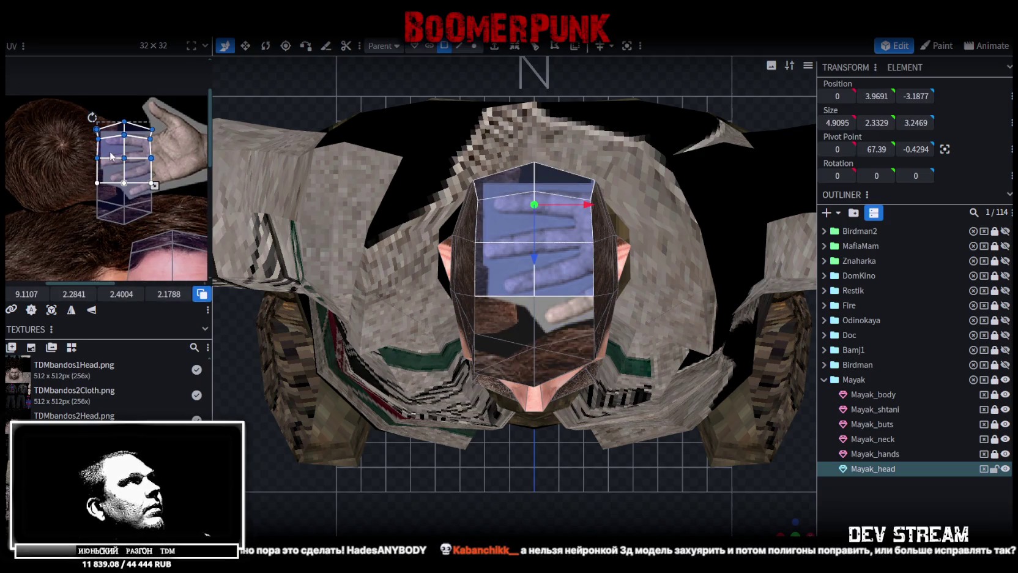
{"action": "right_click", "coordinate": [116, 176]}
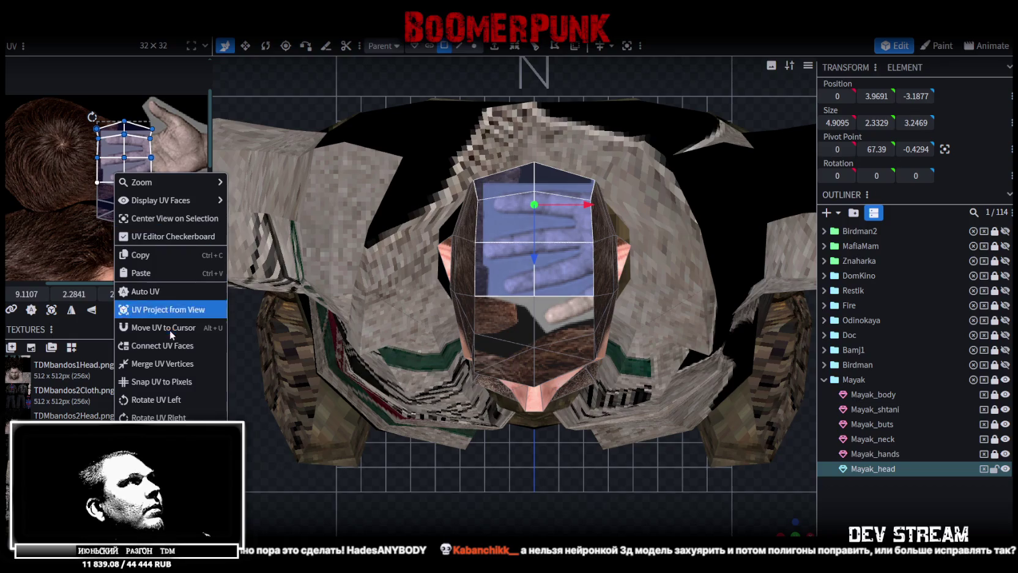
{"action": "left_click", "coordinate": [137, 400]}
{"action": "left_click_drag", "start_coordinate": [82, 157], "coordinate": [54, 164]}
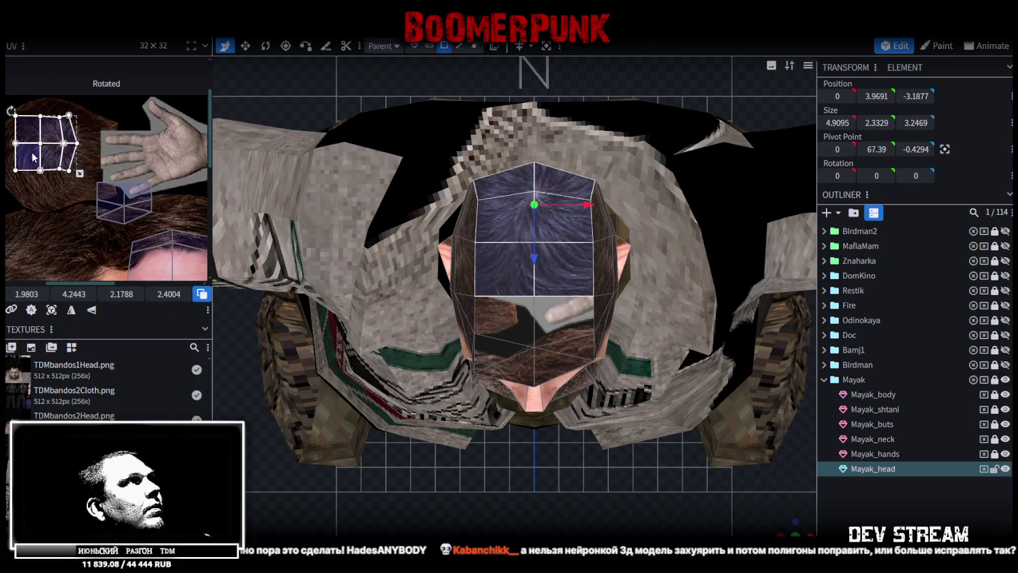
{"action": "left_click_drag", "start_coordinate": [54, 164], "coordinate": [151, 184]}
- Try moving the lower back-of-head UV face onto the hair texture
{"action": "left_click", "coordinate": [74, 186]}
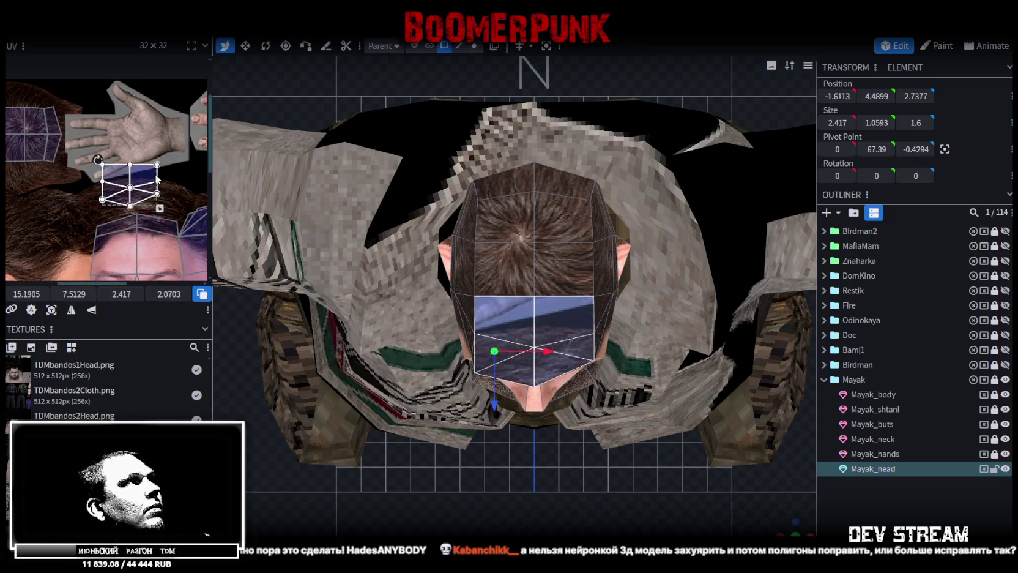
{"action": "scroll", "coordinate": [64, 173], "scroll_direction": "down", "scroll_amount": 1}
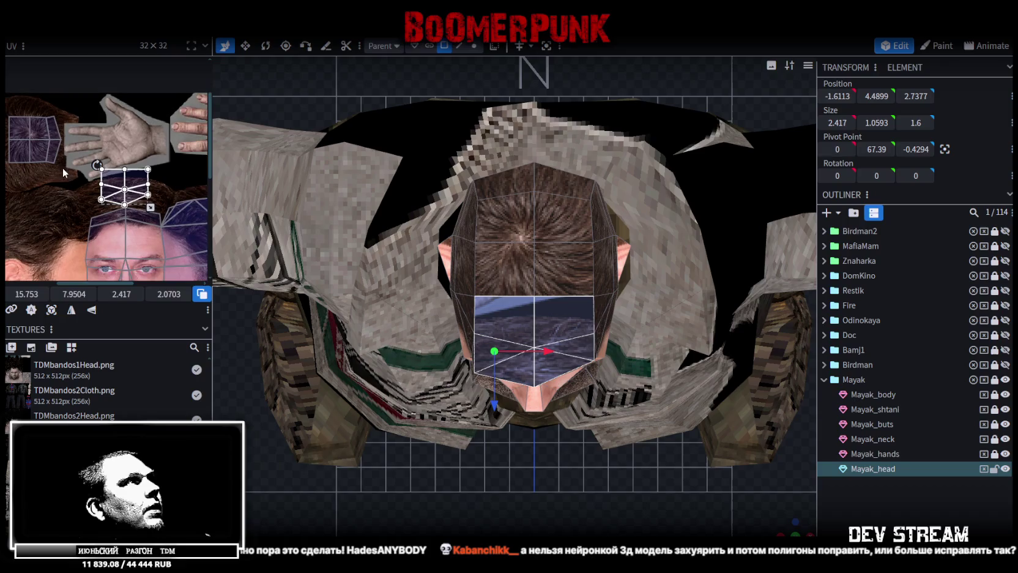
{"action": "scroll", "coordinate": [70, 172], "scroll_direction": "up", "scroll_amount": 1}
{"action": "scroll", "coordinate": [85, 173], "scroll_direction": "up", "scroll_amount": 2}
{"action": "scroll", "coordinate": [101, 175], "scroll_direction": "up", "scroll_amount": 1}
{"action": "scroll", "coordinate": [117, 177], "scroll_direction": "up", "scroll_amount": 1}
{"action": "scroll", "coordinate": [67, 164], "scroll_direction": "down", "scroll_amount": 2}
{"action": "scroll", "coordinate": [65, 171], "scroll_direction": "up", "scroll_amount": 1}
{"action": "scroll", "coordinate": [92, 176], "scroll_direction": "down", "scroll_amount": 1}
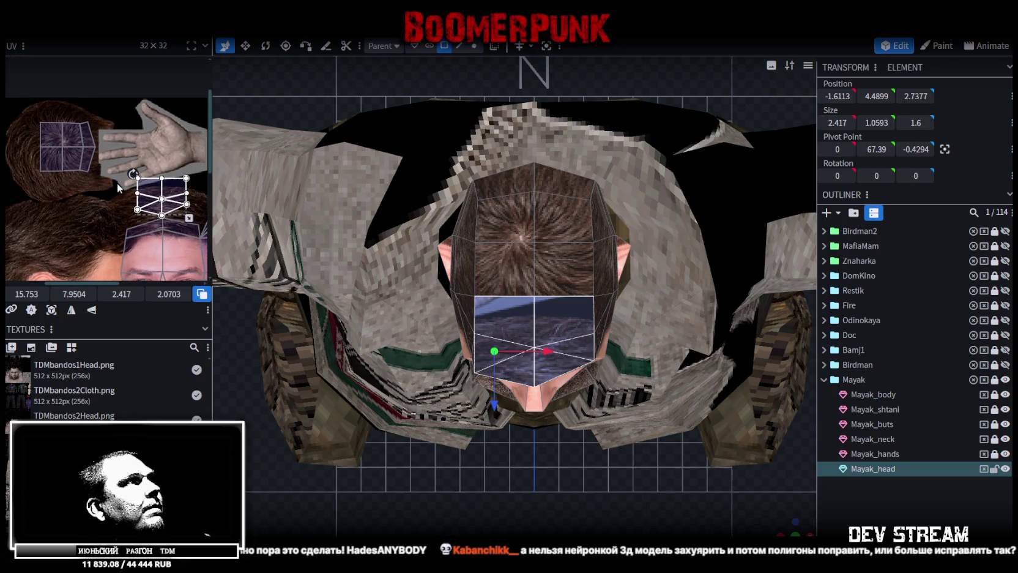
{"action": "left_click", "coordinate": [181, 178]}
{"action": "left_click_drag", "start_coordinate": [181, 178], "coordinate": [45, 176]}
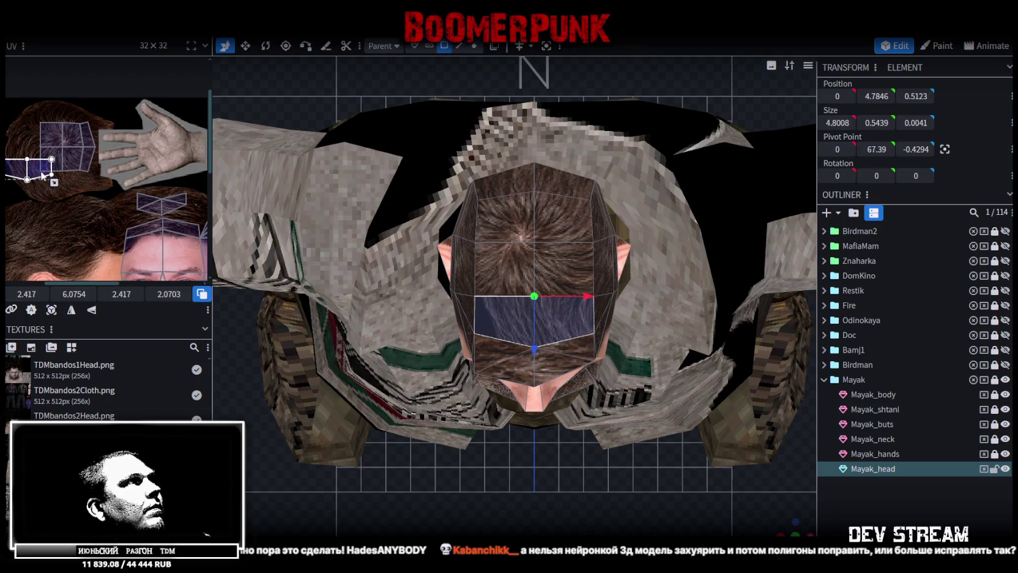
- Undo that placement, then rotate the top-of-head UV faces and fit them onto the hair crown
{"action": "key", "text": "ctrl+z"}
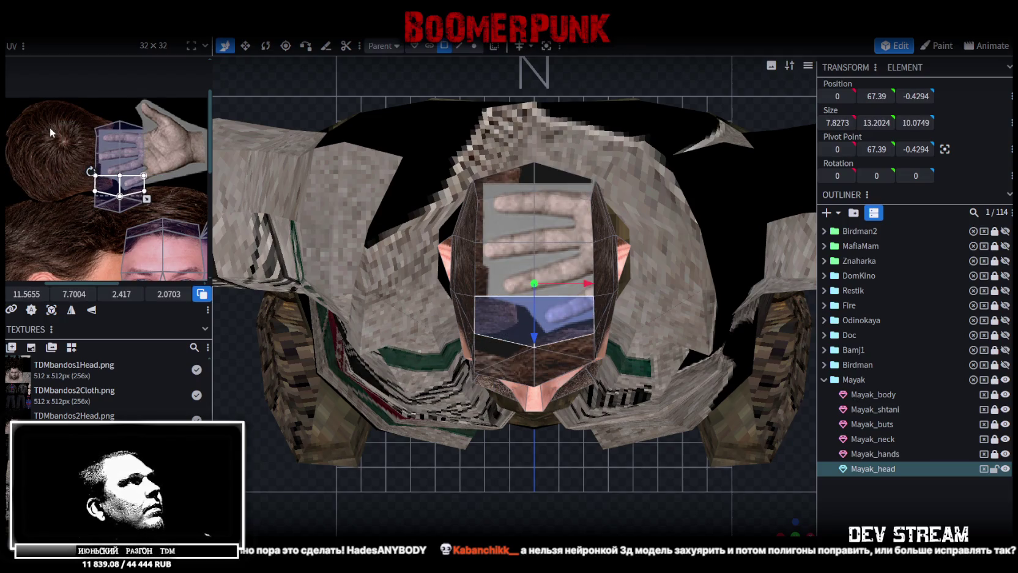
{"action": "left_click_drag", "start_coordinate": [54, 108], "coordinate": [162, 179]}
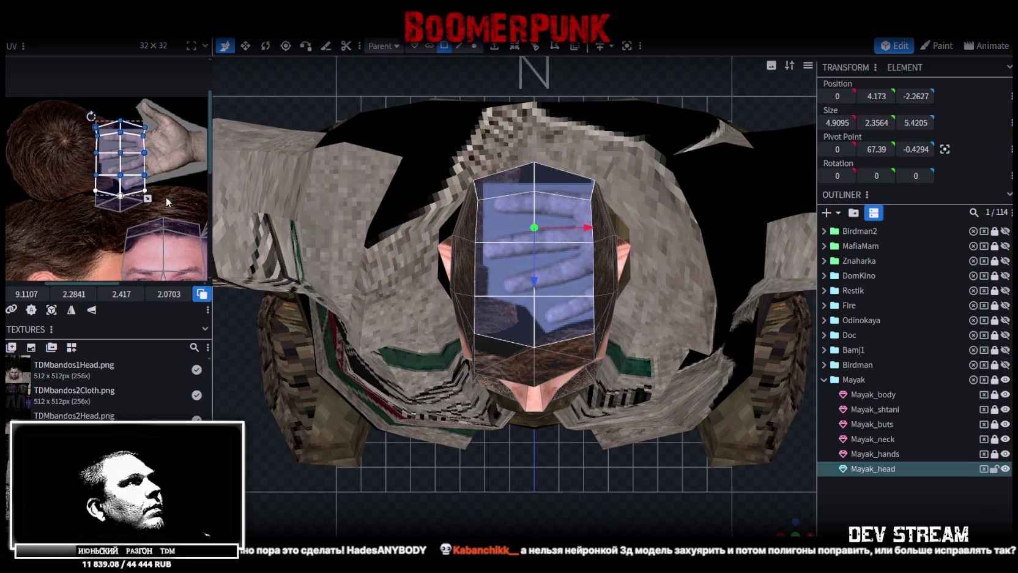
{"action": "right_click", "coordinate": [128, 183]}
{"action": "left_click", "coordinate": [143, 413]}
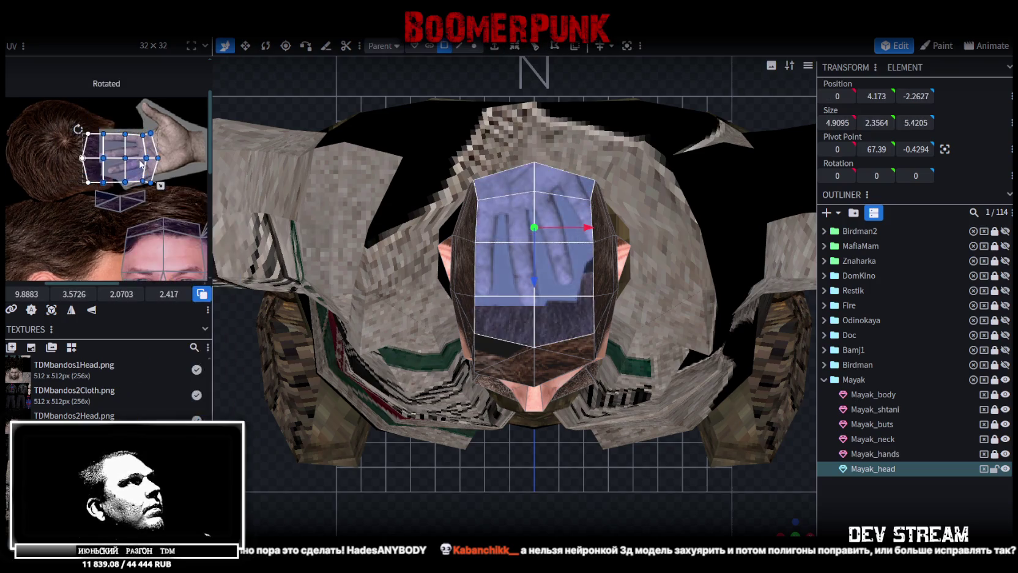
{"action": "left_click_drag", "start_coordinate": [139, 172], "coordinate": [78, 160]}
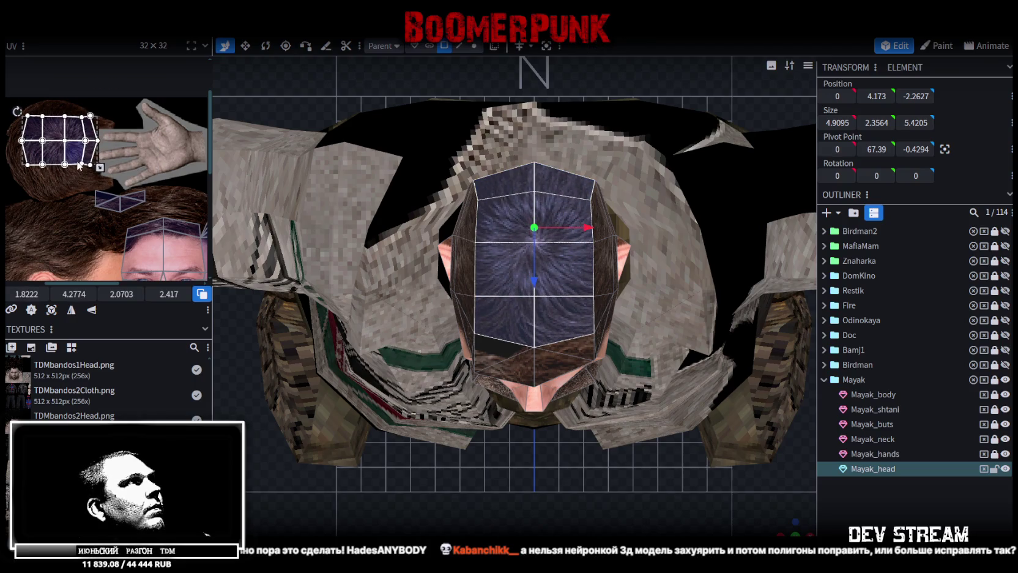
{"action": "left_click_drag", "start_coordinate": [74, 164], "coordinate": [78, 160]}
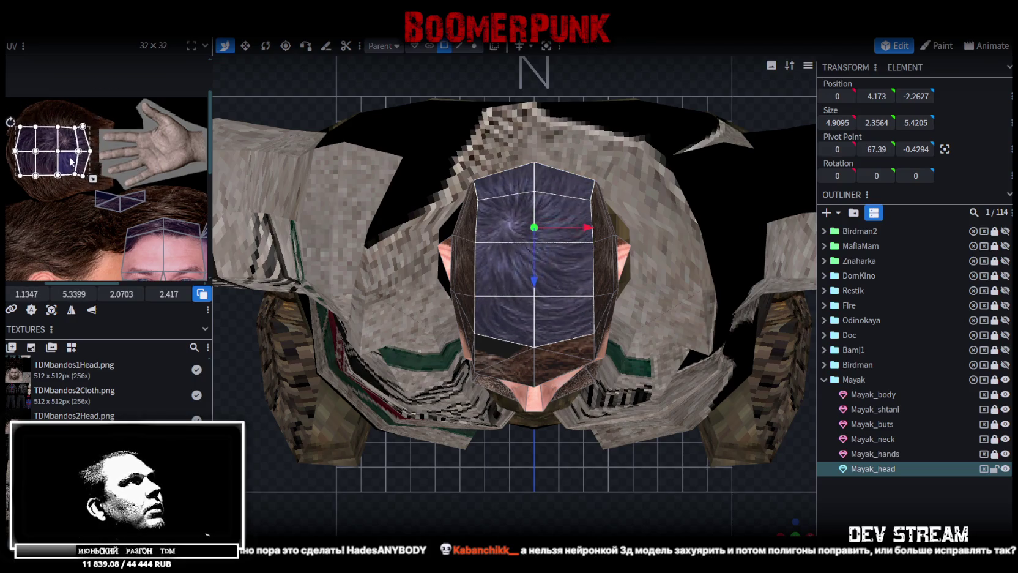
{"action": "left_click", "coordinate": [144, 197]}
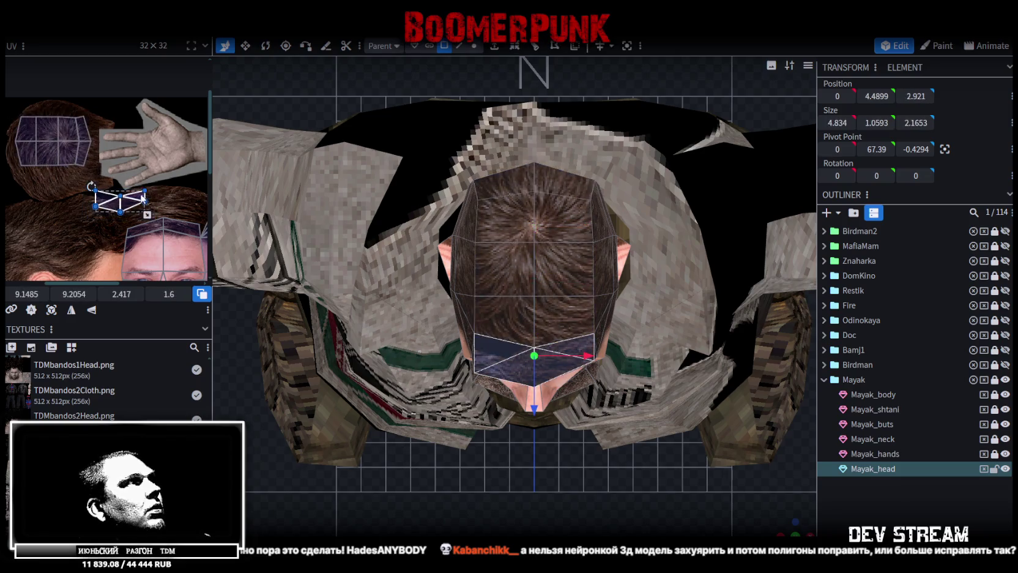
- Move the small back face's mapping onto the hair, widen it, and reshape the upper back face
{"action": "left_click_drag", "start_coordinate": [144, 199], "coordinate": [176, 201]}
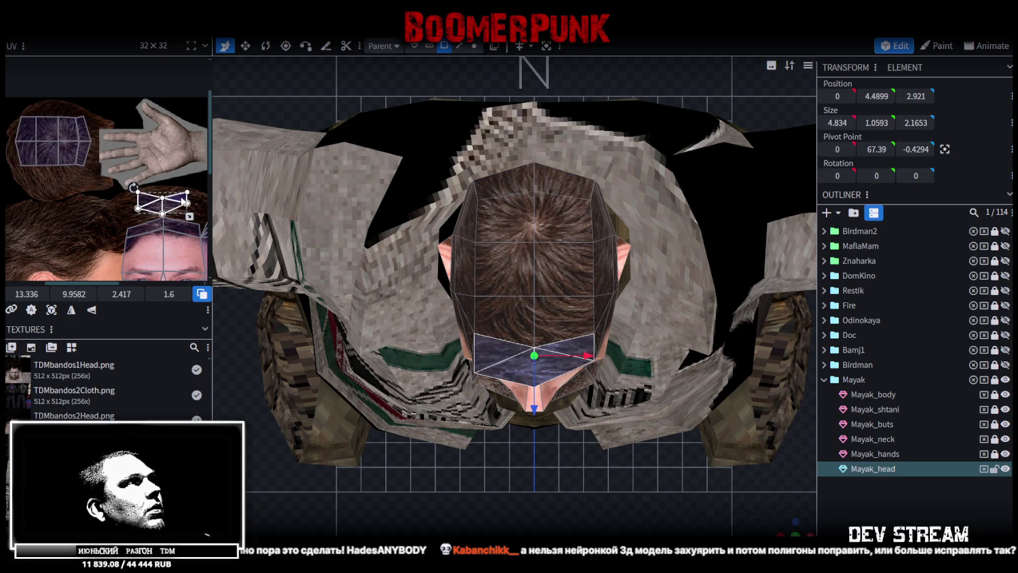
{"action": "left_click_drag", "start_coordinate": [181, 216], "coordinate": [201, 216]}
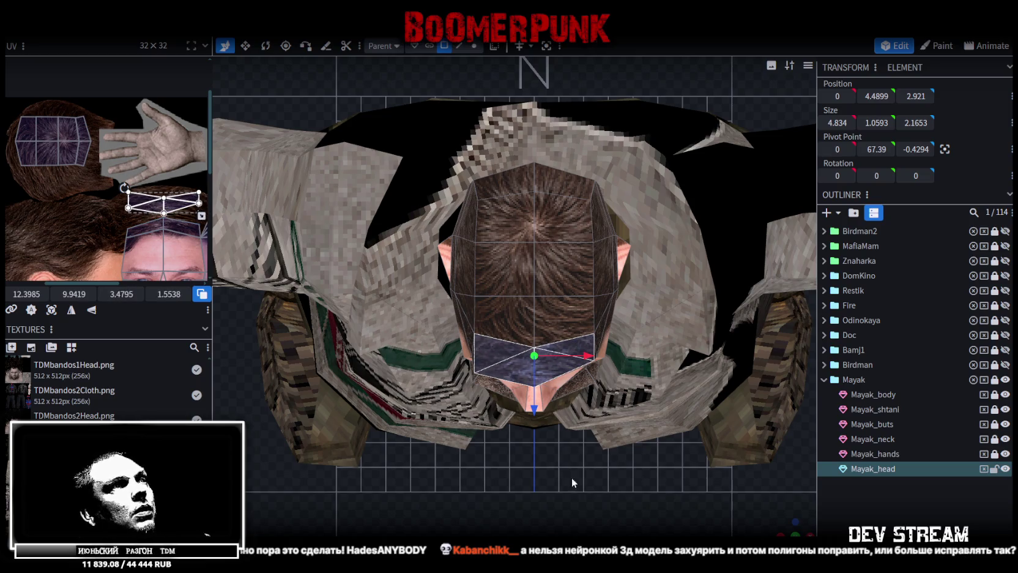
{"action": "scroll", "coordinate": [116, 208], "scroll_direction": "up", "scroll_amount": 2}
{"action": "scroll", "coordinate": [114, 220], "scroll_direction": "up", "scroll_amount": 2}
{"action": "scroll", "coordinate": [110, 229], "scroll_direction": "up", "scroll_amount": 2}
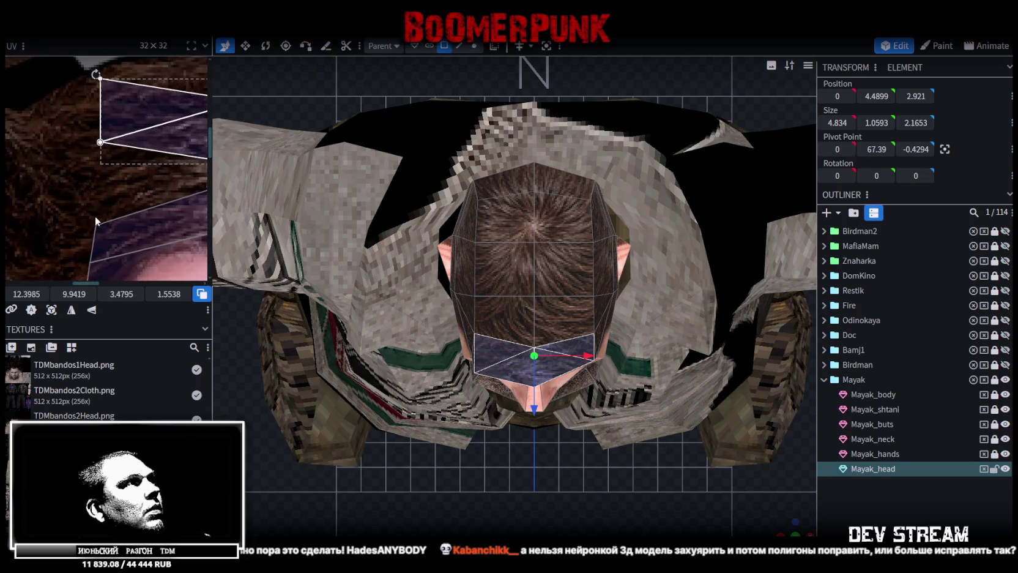
{"action": "left_click", "coordinate": [108, 232]}
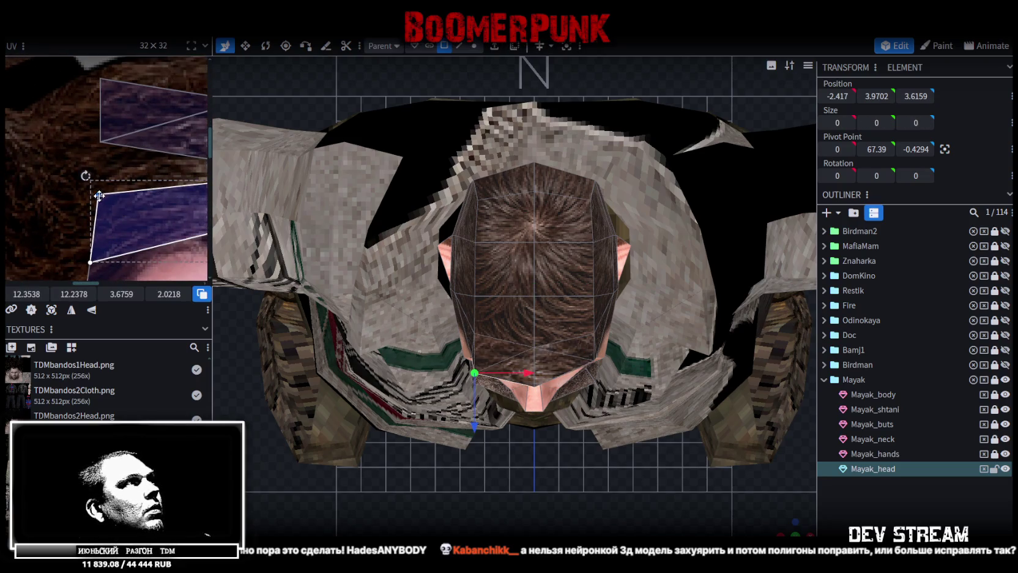
{"action": "left_click", "coordinate": [100, 142]}
{"action": "left_click_drag", "start_coordinate": [101, 141], "coordinate": [97, 192]}
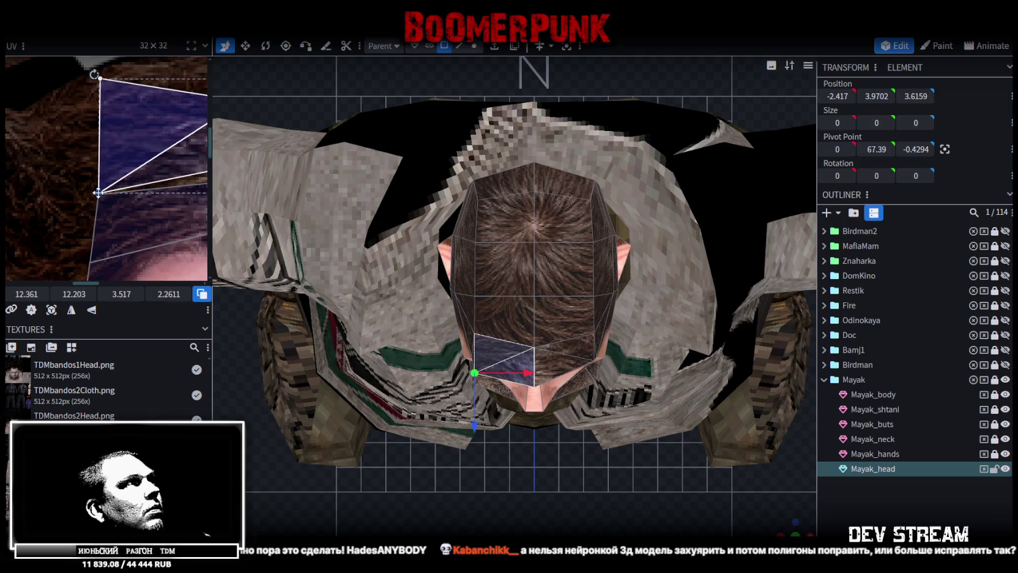
- Pull the bottom-centre and neighbouring back faces' vertices down to stretch them over the hair
{"action": "left_click", "coordinate": [119, 165]}
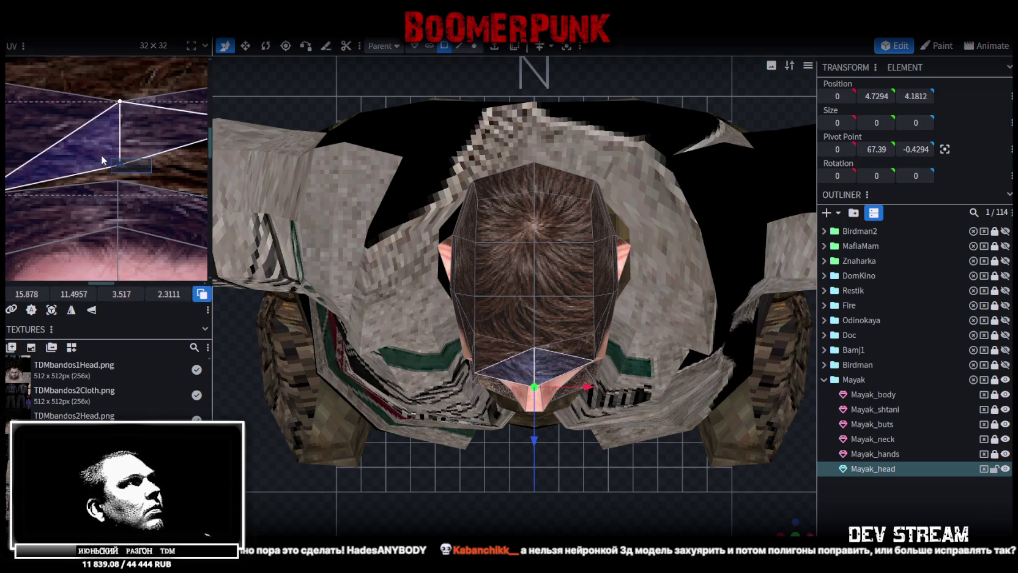
{"action": "left_click_drag", "start_coordinate": [119, 165], "coordinate": [119, 180]}
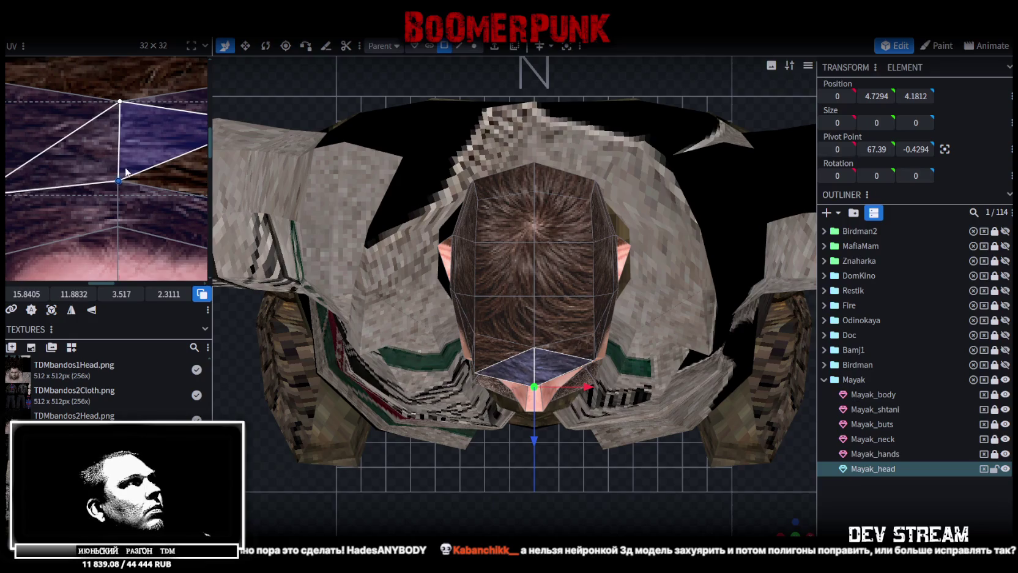
{"action": "left_click", "coordinate": [127, 173]}
{"action": "left_click_drag", "start_coordinate": [119, 129], "coordinate": [121, 128]}
{"action": "scroll", "coordinate": [87, 240], "scroll_direction": "down", "scroll_amount": 5}
{"action": "scroll", "coordinate": [88, 240], "scroll_direction": "up", "scroll_amount": 3}
{"action": "left_click", "coordinate": [130, 154]}
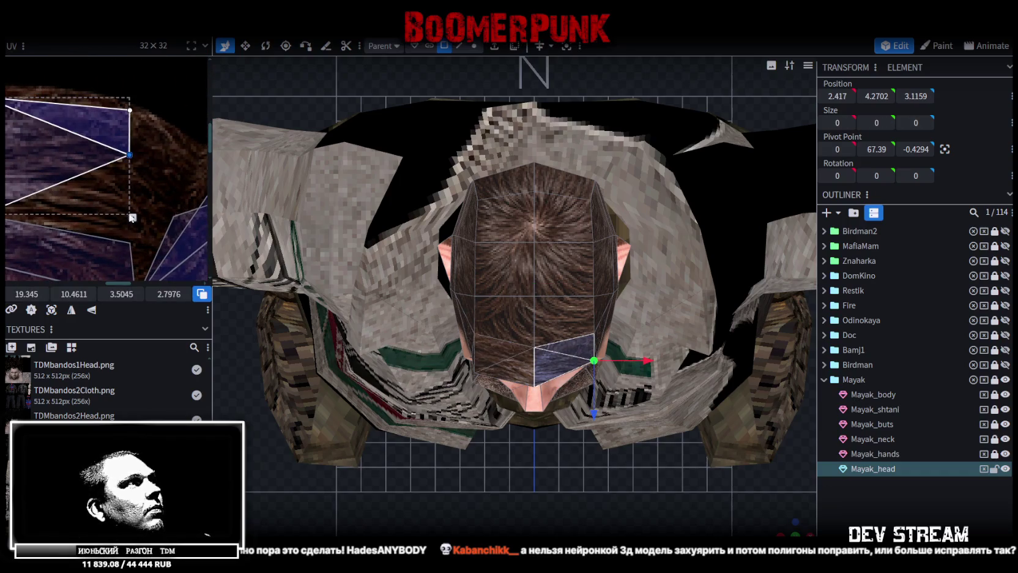
{"action": "left_click_drag", "start_coordinate": [130, 213], "coordinate": [146, 240]}
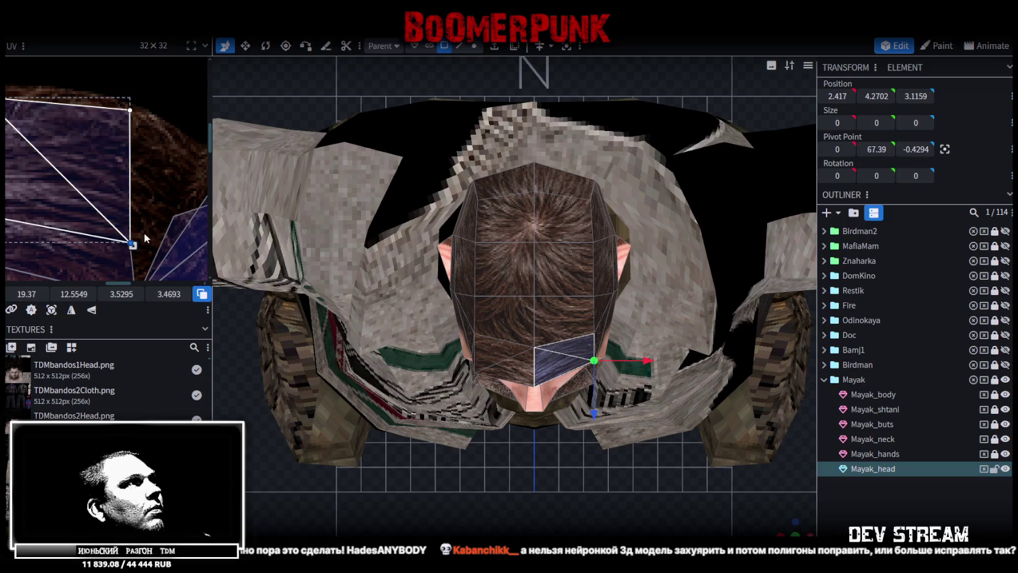
{"action": "left_click", "coordinate": [959, 506]}
{"action": "scroll", "coordinate": [599, 469], "scroll_direction": "down", "scroll_amount": 2}
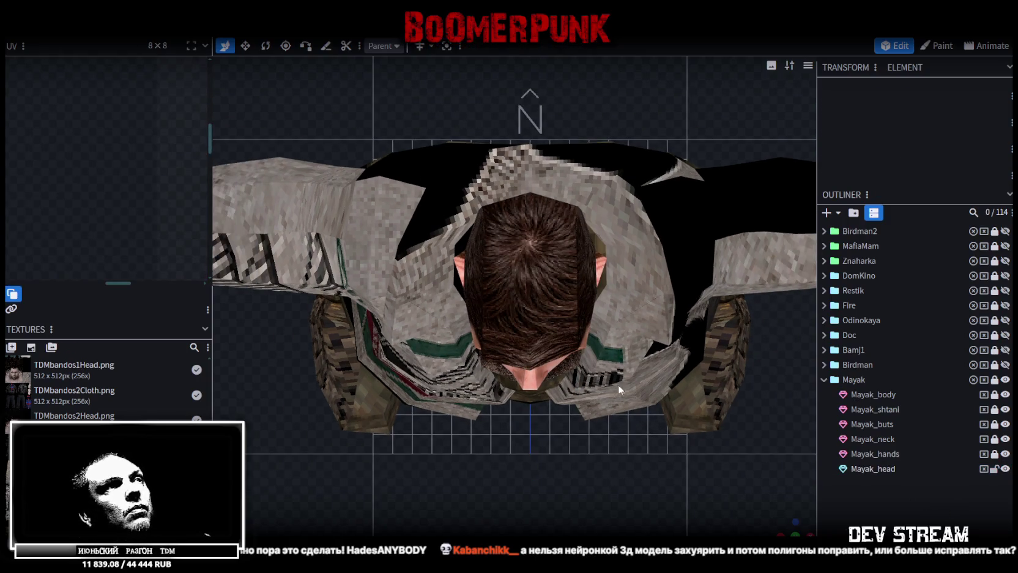
{"action": "scroll", "coordinate": [530, 305], "scroll_direction": "down", "scroll_amount": 2}
{"action": "left_click", "coordinate": [530, 305]}
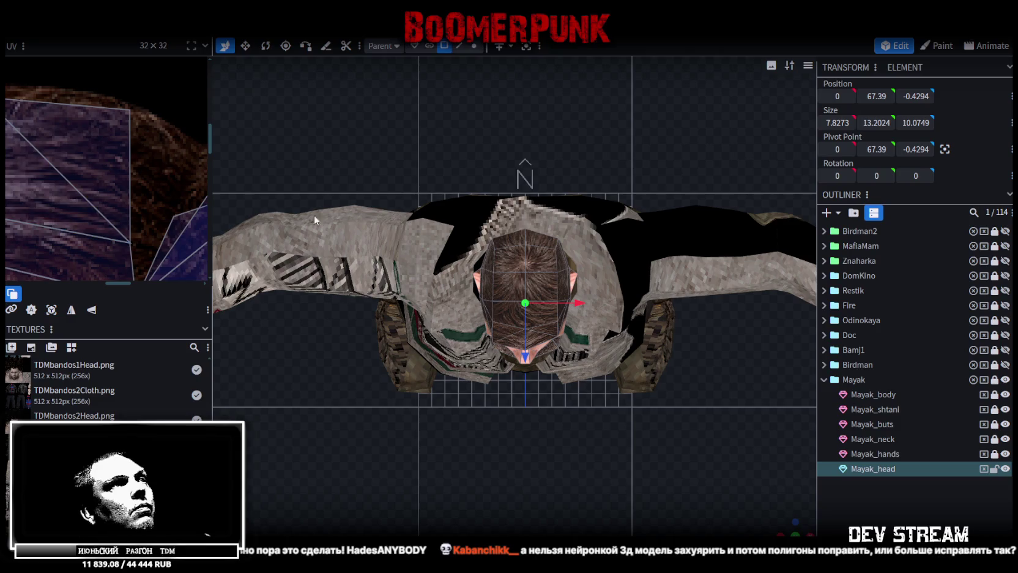
- Select the two forehead faces of Mayak_head and move their UV mapping down
{"action": "mouse_move", "coordinate": [774, 499]}
{"action": "left_mouse_down"}
{"action": "mouse_move", "coordinate": [508, 240]}
{"action": "mouse_move", "coordinate": [541, 276]}
{"action": "left_mouse_up"}
{"action": "left_click", "coordinate": [398, 279]}
{"action": "scroll", "coordinate": [99, 153], "scroll_direction": "up", "scroll_amount": 3}
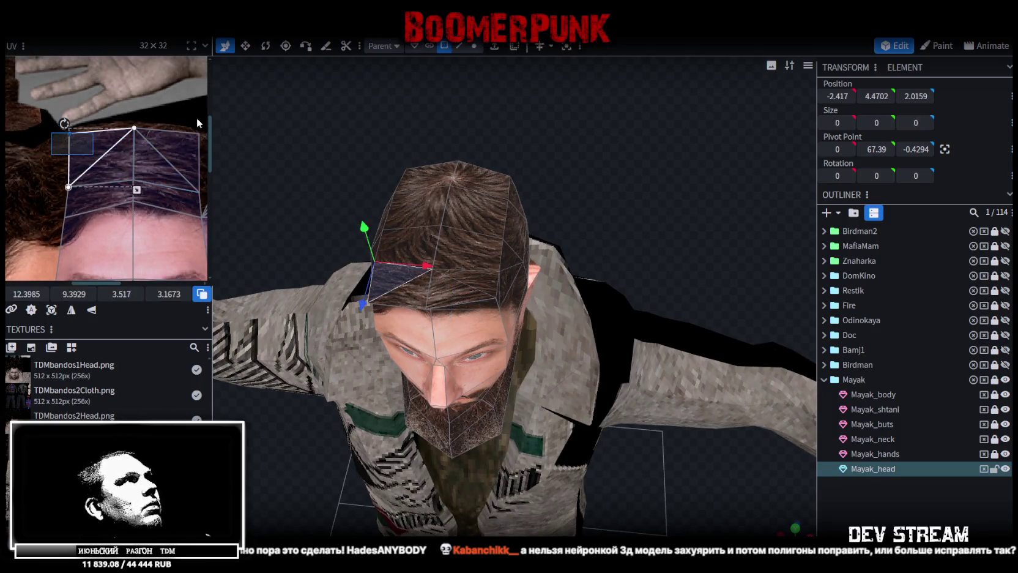
{"action": "left_click_drag", "start_coordinate": [197, 118], "coordinate": [58, 196]}
{"action": "left_click_drag", "start_coordinate": [74, 294], "coordinate": [71, 293]}
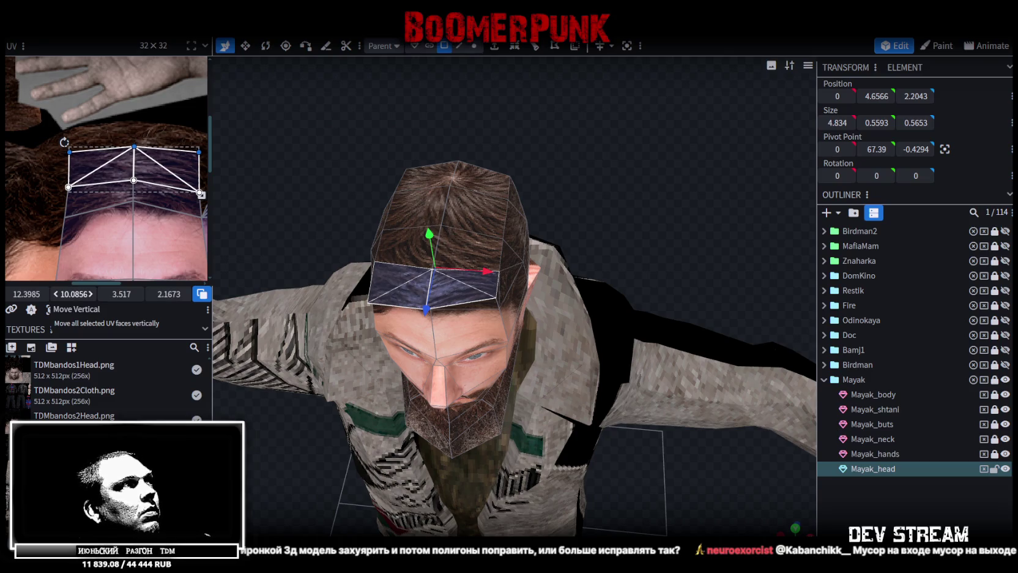
- Box-select the forehead band UVs, narrow the area and raise its top edge
{"action": "middle_click_drag", "start_coordinate": [89, 158], "coordinate": [54, 171]}
{"action": "left_click_drag", "start_coordinate": [12, 152], "coordinate": [164, 213]}
{"action": "left_click_drag", "start_coordinate": [72, 293], "coordinate": [61, 294]}
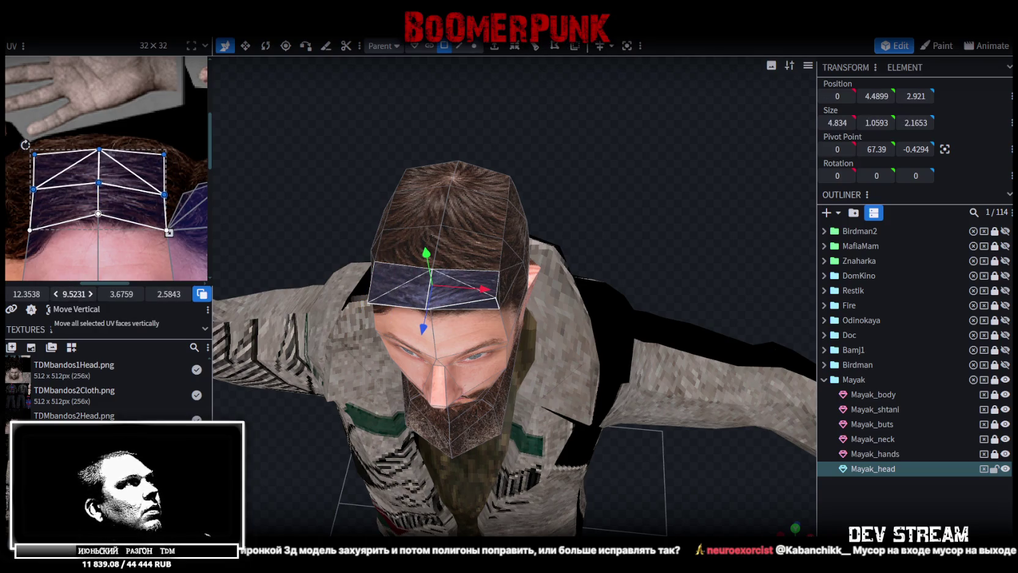
{"action": "left_click_drag", "start_coordinate": [313, 249], "coordinate": [331, 348]}
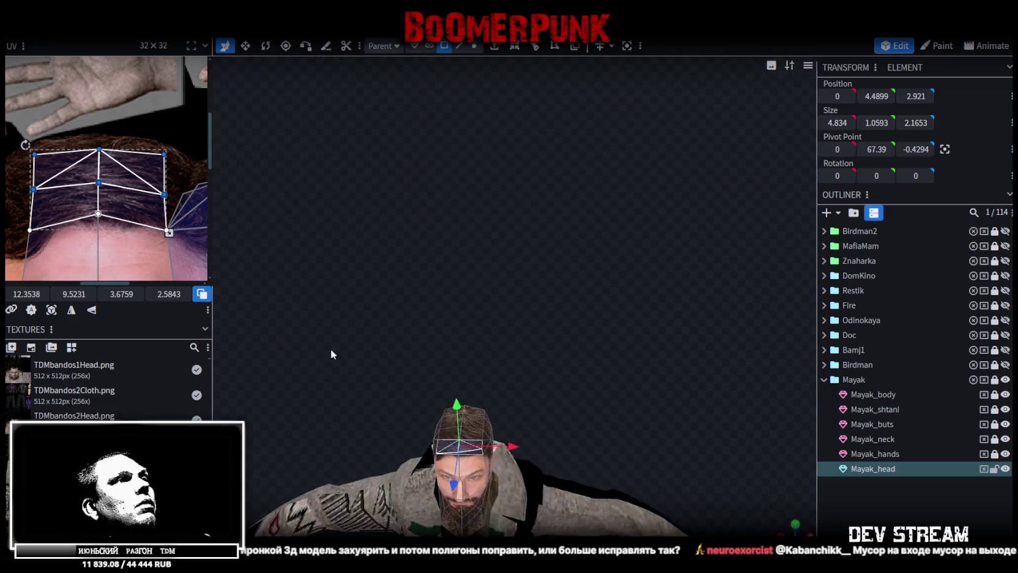
- In front view, drag the forehead UV's top edge down toward the hairline
{"action": "scroll", "coordinate": [344, 302], "scroll_direction": "up", "scroll_amount": 3}
{"action": "key", "text": "KP_1"}
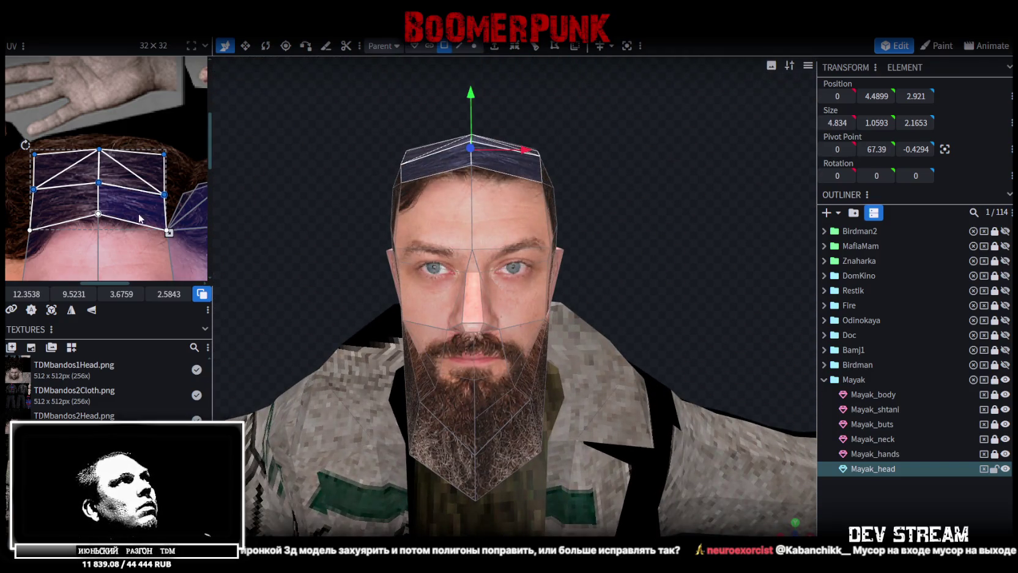
{"action": "left_click_drag", "start_coordinate": [73, 293], "coordinate": [98, 293]}
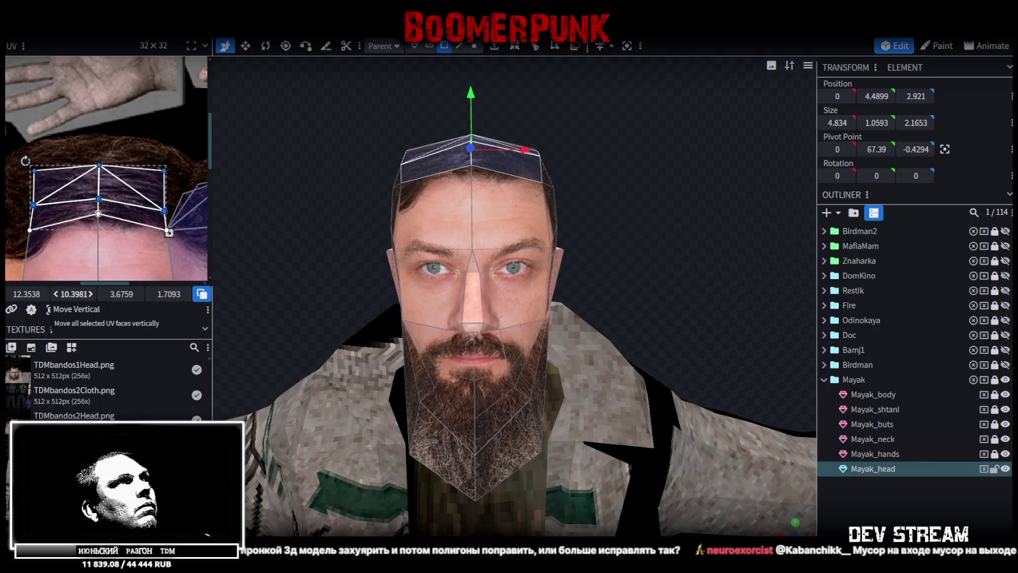
{"action": "scroll", "coordinate": [414, 390], "scroll_direction": "down", "scroll_amount": 5}
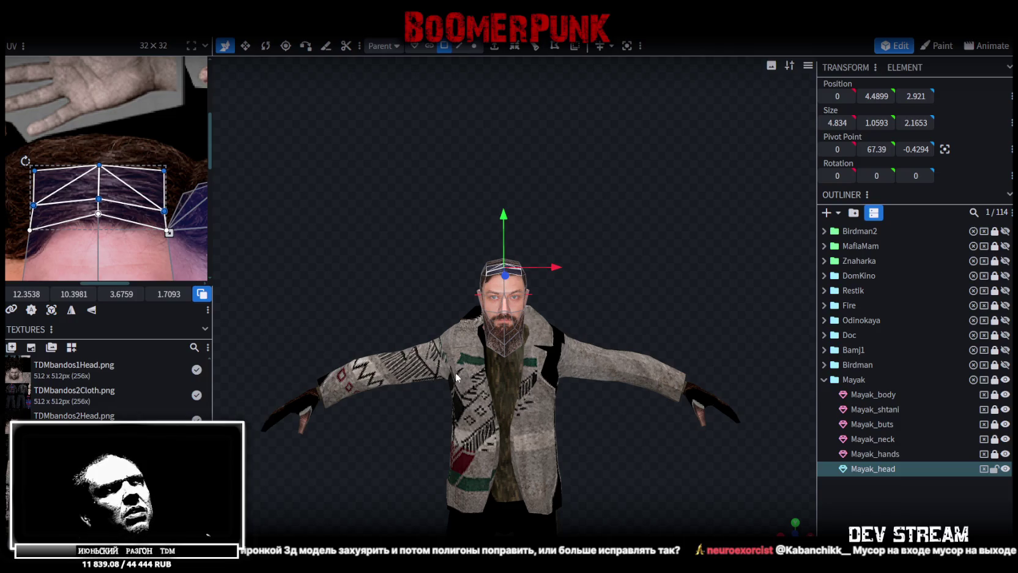
{"action": "scroll", "coordinate": [552, 296], "scroll_direction": "down", "scroll_amount": 2}
- Orbit to a side view and zoom to check the hair strip above the face
{"action": "mouse_move", "coordinate": [552, 296]}
{"action": "left_mouse_down"}
{"action": "mouse_move", "coordinate": [576, 294]}
{"action": "mouse_move", "coordinate": [517, 308]}
{"action": "mouse_move", "coordinate": [475, 206]}
{"action": "left_mouse_up"}
{"action": "scroll", "coordinate": [490, 302], "scroll_direction": "up", "scroll_amount": 4}
{"action": "scroll", "coordinate": [475, 221], "scroll_direction": "up", "scroll_amount": 3}
{"action": "scroll", "coordinate": [490, 227], "scroll_direction": "up", "scroll_amount": 2}
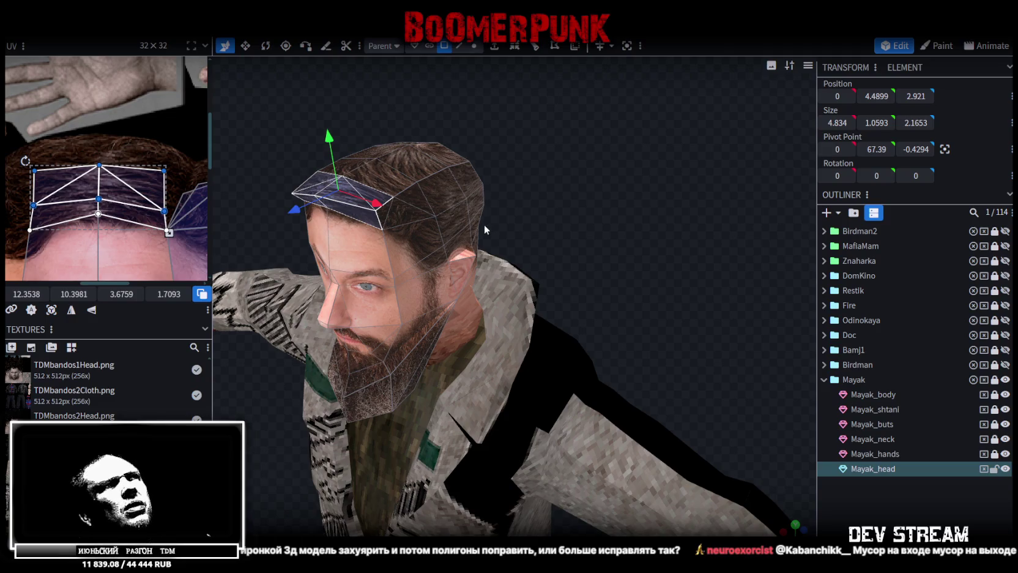
{"action": "scroll", "coordinate": [483, 224], "scroll_direction": "down", "scroll_amount": 1}
{"action": "scroll", "coordinate": [104, 153], "scroll_direction": "down", "scroll_amount": 2}
{"action": "scroll", "coordinate": [101, 153], "scroll_direction": "up", "scroll_amount": 1}
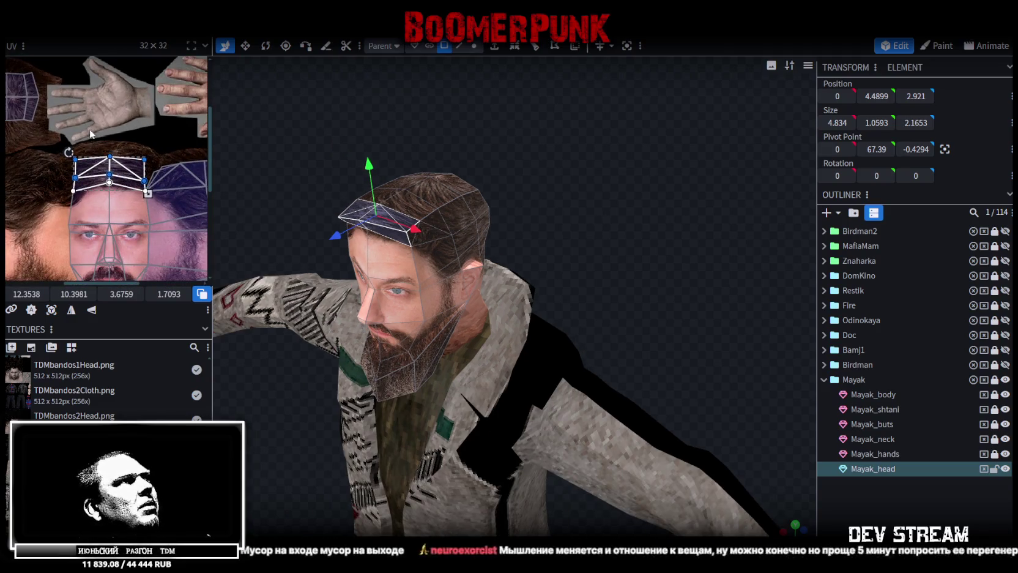
{"action": "middle_click_drag", "start_coordinate": [101, 153], "coordinate": [108, 163]}
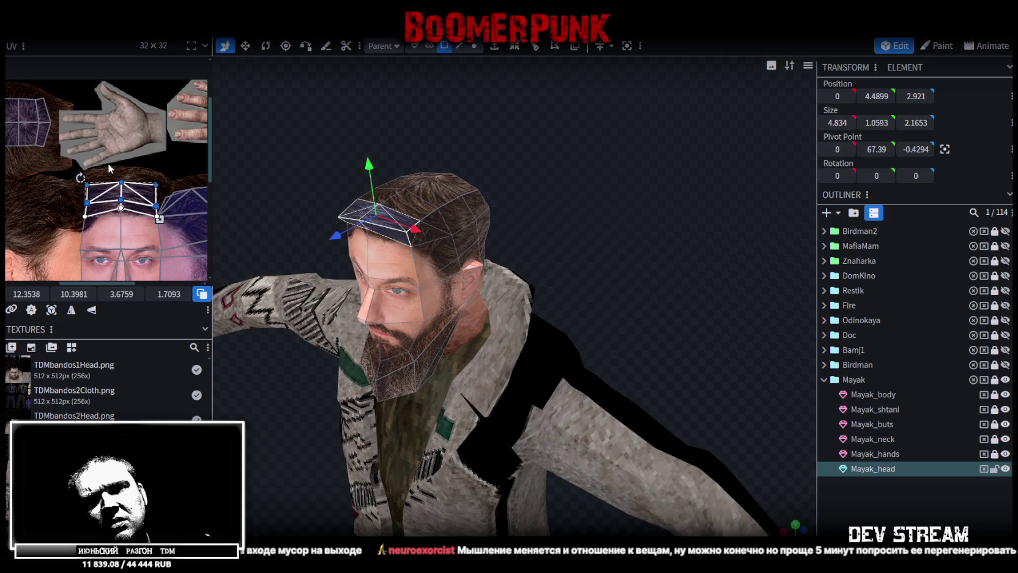
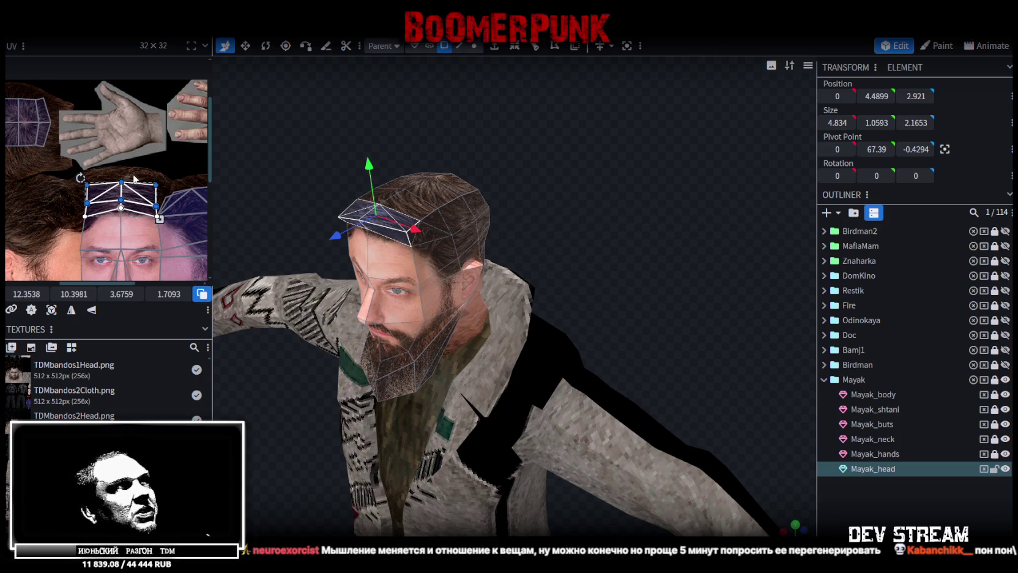
- Move a neck UV point on Mayak_head to the right to fit the photo under the jaw
{"action": "scroll", "coordinate": [134, 178], "scroll_direction": "up", "scroll_amount": 2}
{"action": "scroll", "coordinate": [158, 177], "scroll_direction": "up", "scroll_amount": 2}
{"action": "scroll", "coordinate": [130, 169], "scroll_direction": "down", "scroll_amount": 3}
{"action": "scroll", "coordinate": [130, 183], "scroll_direction": "down", "scroll_amount": 1}
{"action": "scroll", "coordinate": [131, 220], "scroll_direction": "up", "scroll_amount": 2}
{"action": "scroll", "coordinate": [131, 227], "scroll_direction": "up", "scroll_amount": 2}
{"action": "scroll", "coordinate": [131, 227], "scroll_direction": "up", "scroll_amount": 2}
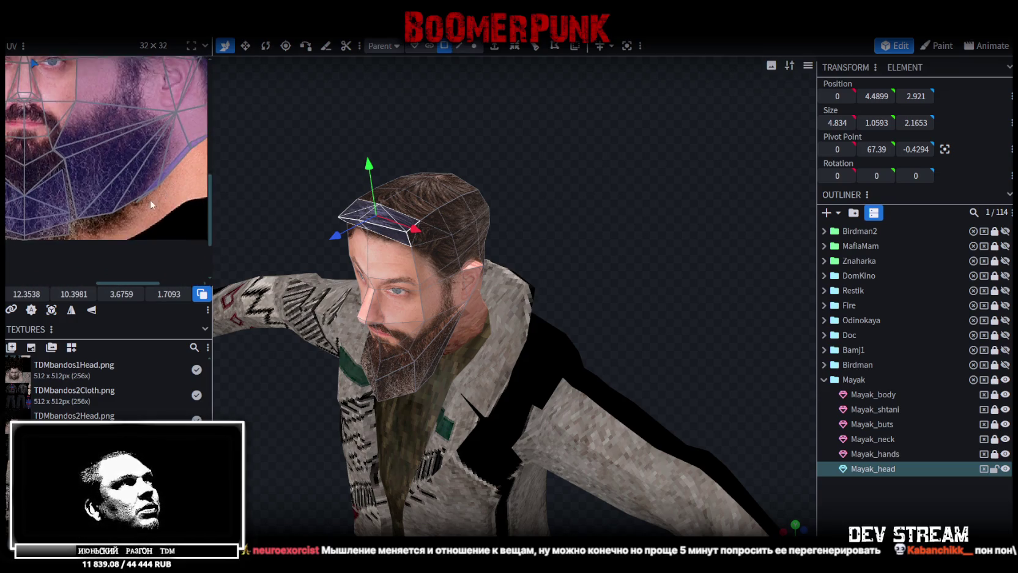
{"action": "scroll", "coordinate": [149, 199], "scroll_direction": "up", "scroll_amount": 2}
{"action": "left_click", "coordinate": [117, 199]}
{"action": "mouse_move", "coordinate": [280, 234]}
{"action": "left_mouse_down"}
{"action": "mouse_move", "coordinate": [586, 219]}
{"action": "mouse_move", "coordinate": [449, 212]}
{"action": "mouse_move", "coordinate": [564, 301]}
{"action": "mouse_move", "coordinate": [557, 259]}
{"action": "mouse_move", "coordinate": [601, 224]}
{"action": "mouse_move", "coordinate": [427, 376]}
{"action": "mouse_move", "coordinate": [559, 245]}
{"action": "mouse_move", "coordinate": [549, 252]}
{"action": "mouse_move", "coordinate": [439, 208]}
{"action": "left_mouse_up"}
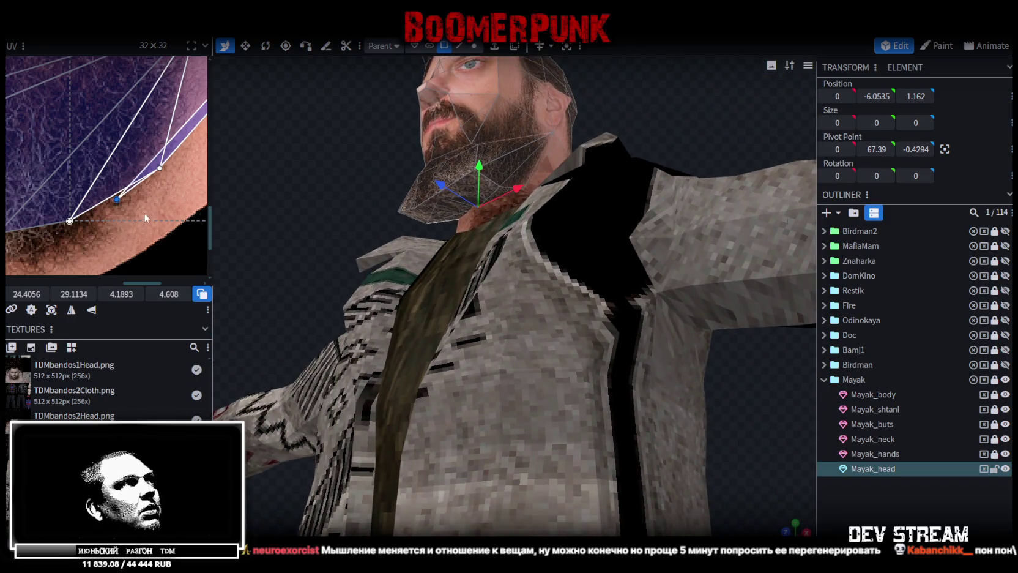
{"action": "scroll", "coordinate": [144, 214], "scroll_direction": "up", "scroll_amount": 1}
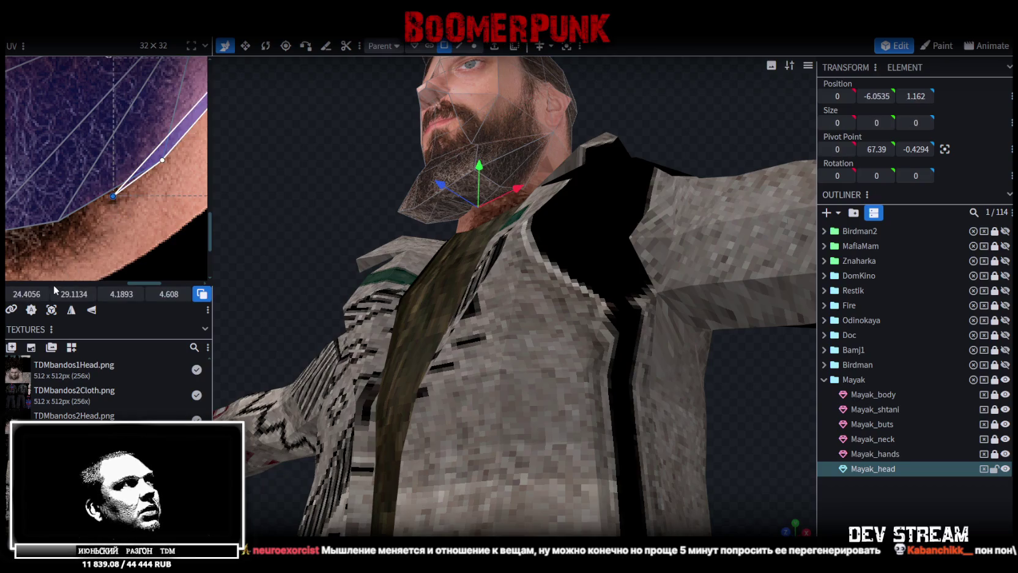
{"action": "left_click_drag", "start_coordinate": [24, 294], "coordinate": [37, 294]}
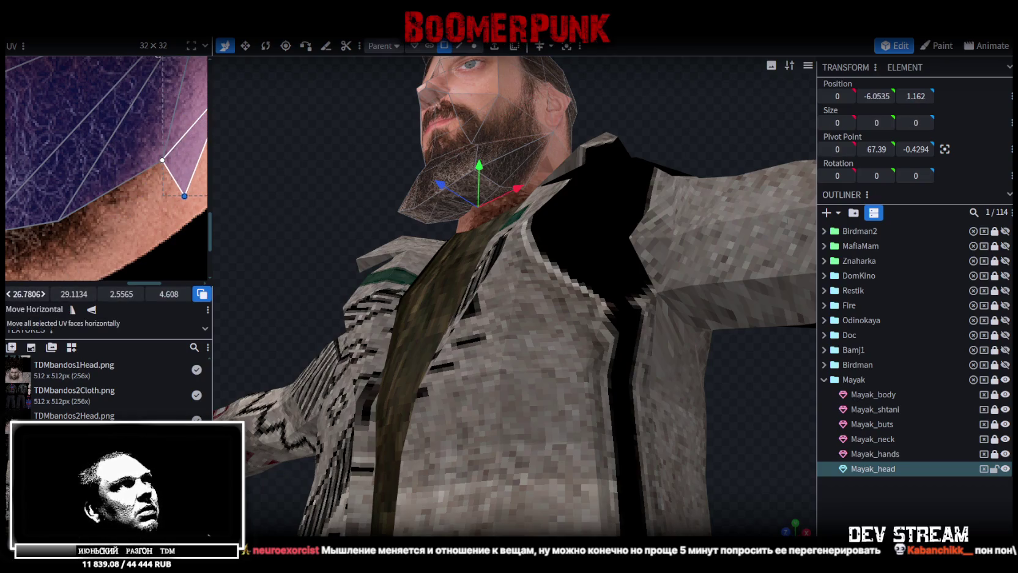
- Shift another single UV point under the chin downward
{"action": "scroll", "coordinate": [121, 180], "scroll_direction": "down", "scroll_amount": 2}
{"action": "scroll", "coordinate": [124, 228], "scroll_direction": "down", "scroll_amount": 2}
{"action": "scroll", "coordinate": [122, 191], "scroll_direction": "up", "scroll_amount": 3}
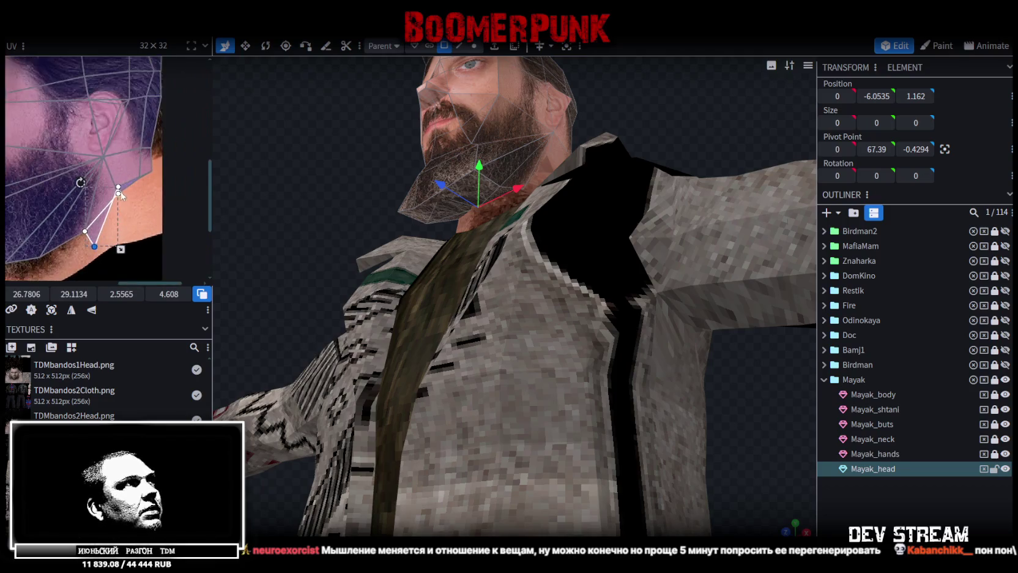
{"action": "scroll", "coordinate": [122, 193], "scroll_direction": "up", "scroll_amount": 2}
{"action": "left_click", "coordinate": [115, 165]}
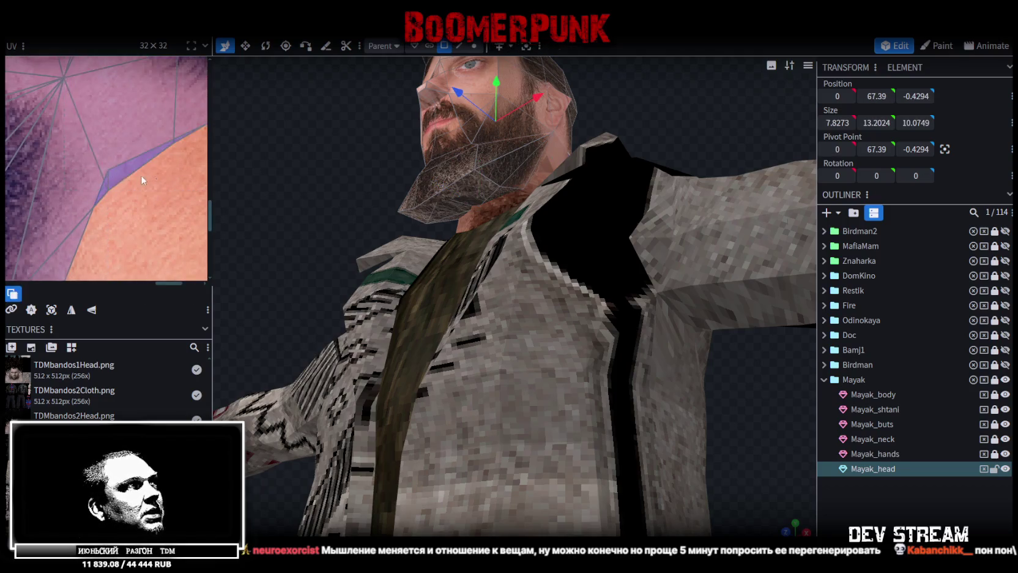
{"action": "left_click_drag", "start_coordinate": [158, 177], "coordinate": [99, 162]}
{"action": "left_click_drag", "start_coordinate": [74, 296], "coordinate": [85, 296]}
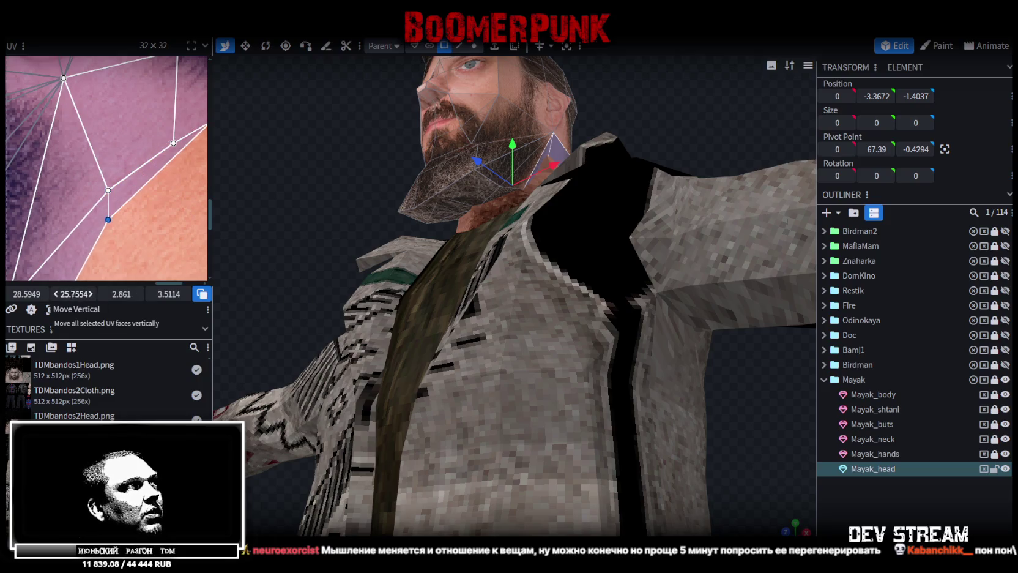
- Reshape the UV face below the jaw by pulling its points down and right
{"action": "scroll", "coordinate": [158, 175], "scroll_direction": "down", "scroll_amount": 2}
{"action": "left_click", "coordinate": [132, 196]}
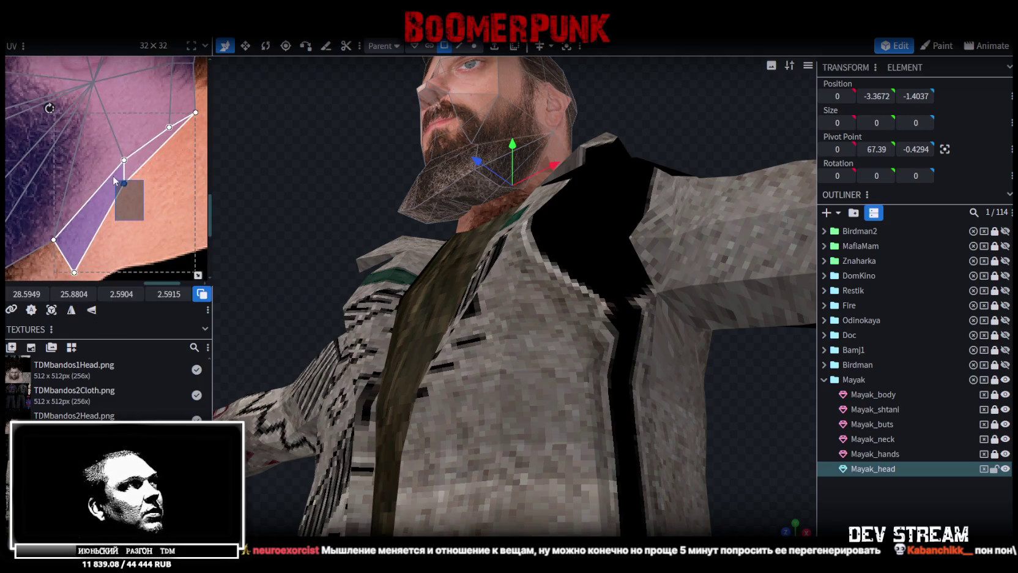
{"action": "left_click_drag", "start_coordinate": [124, 181], "coordinate": [152, 224]}
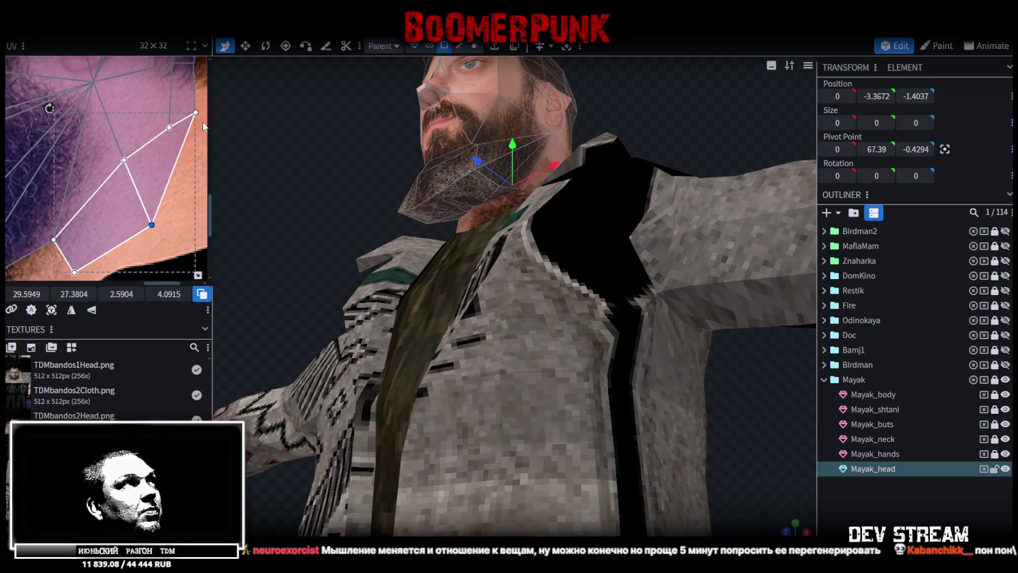
{"action": "scroll", "coordinate": [185, 147], "scroll_direction": "down", "scroll_amount": 2}
{"action": "scroll", "coordinate": [184, 147], "scroll_direction": "up", "scroll_amount": 2}
{"action": "scroll", "coordinate": [186, 191], "scroll_direction": "up", "scroll_amount": 2}
{"action": "left_click_drag", "start_coordinate": [176, 207], "coordinate": [181, 236]}
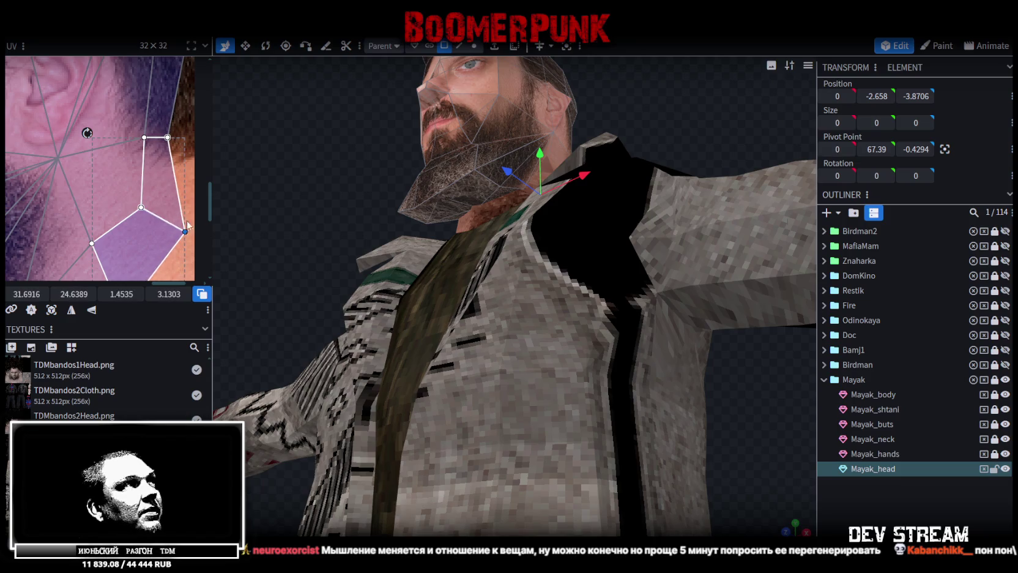
- Reposition the UV faces behind the ear to line up with the texture
{"action": "left_click", "coordinate": [185, 154]}
{"action": "scroll", "coordinate": [185, 155], "scroll_direction": "up", "scroll_amount": 2}
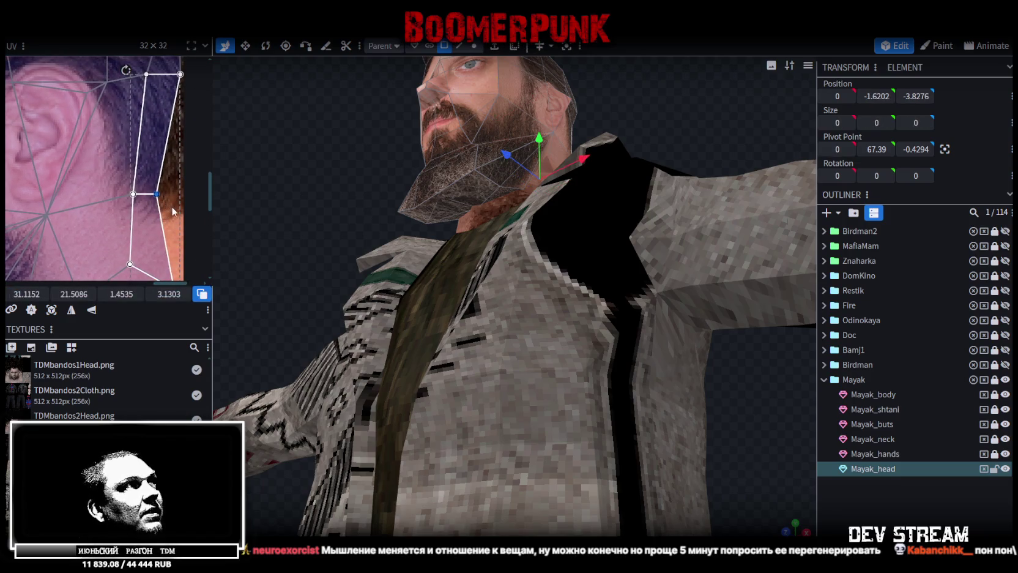
{"action": "left_click", "coordinate": [167, 205]}
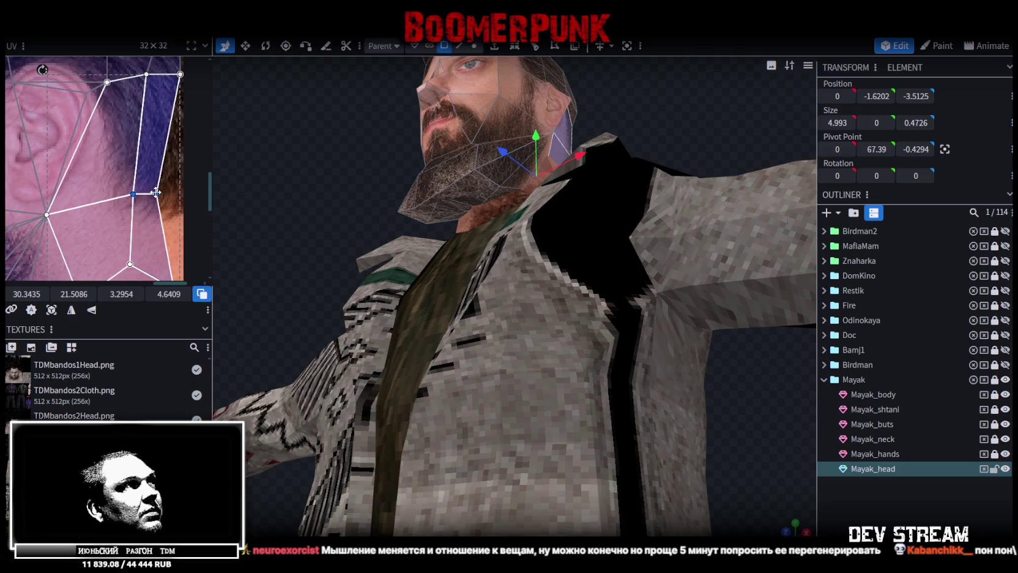
{"action": "mouse_move", "coordinate": [157, 195]}
{"action": "left_mouse_down"}
{"action": "mouse_move", "coordinate": [148, 214]}
{"action": "mouse_move", "coordinate": [137, 203]}
{"action": "mouse_move", "coordinate": [181, 215]}
{"action": "left_mouse_up"}
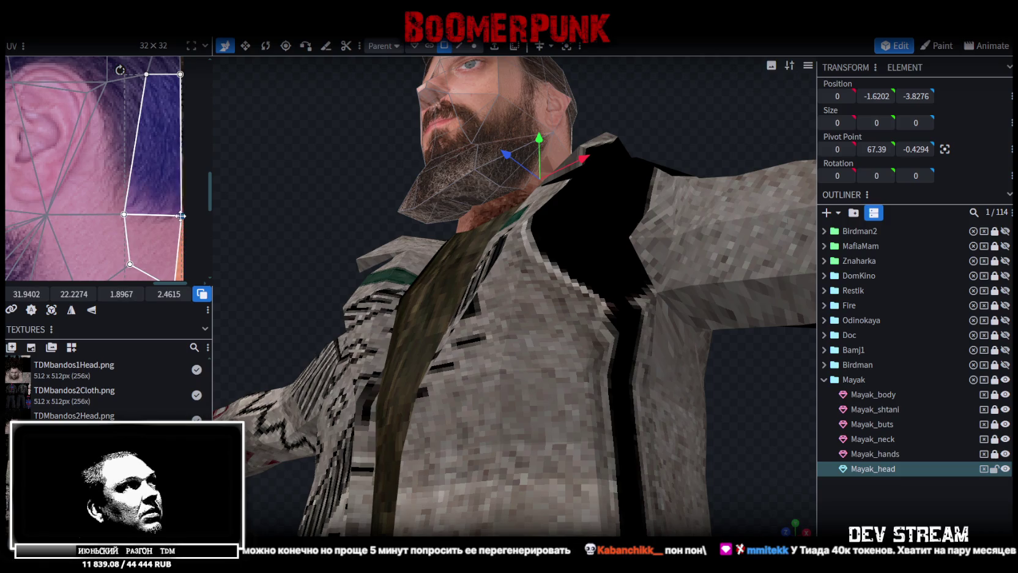
{"action": "scroll", "coordinate": [172, 159], "scroll_direction": "up", "scroll_amount": 3}
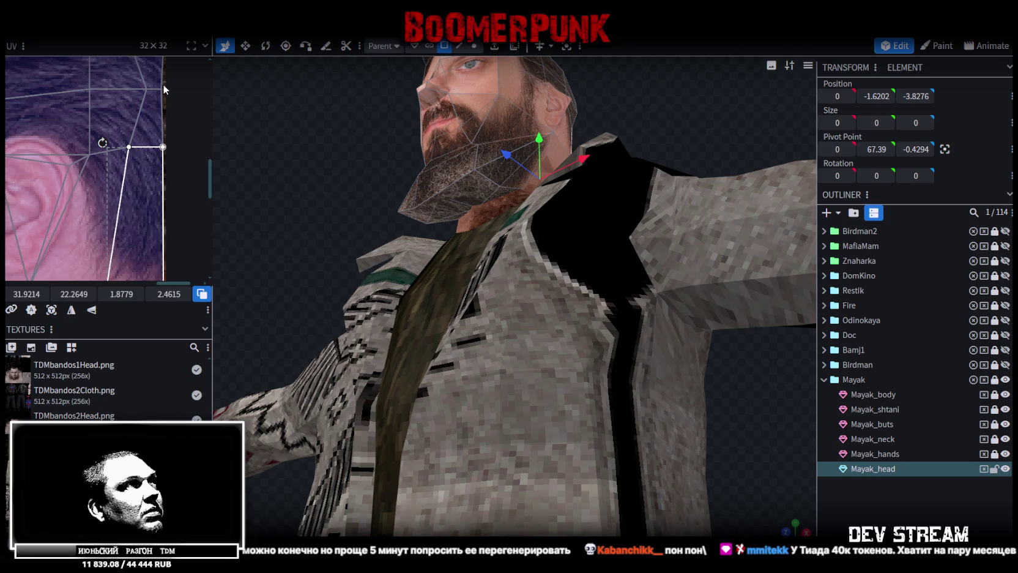
{"action": "left_click", "coordinate": [156, 101]}
{"action": "left_click_drag", "start_coordinate": [20, 293], "coordinate": [182, 158]}
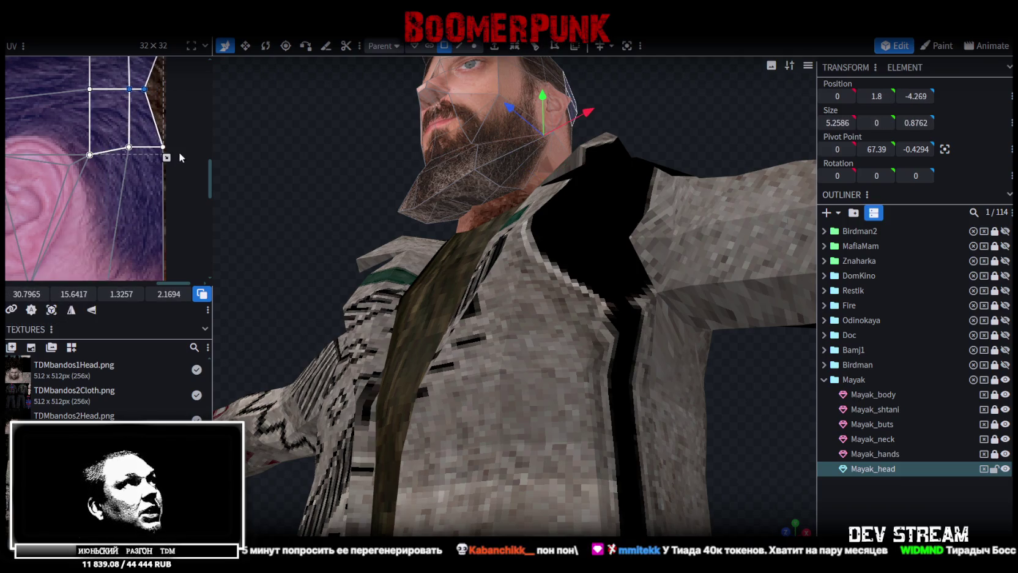
{"action": "mouse_move", "coordinate": [465, 164]}
{"action": "left_mouse_down"}
{"action": "mouse_move", "coordinate": [301, 210]}
{"action": "mouse_move", "coordinate": [328, 259]}
{"action": "left_mouse_up"}
{"action": "scroll", "coordinate": [328, 254], "scroll_direction": "up", "scroll_amount": 5}
{"action": "mouse_move", "coordinate": [435, 158]}
{"action": "left_mouse_down"}
{"action": "mouse_move", "coordinate": [322, 186]}
{"action": "mouse_move", "coordinate": [404, 246]}
{"action": "left_mouse_up"}
- Nudge the neck and hairline UV points behind the ear into place
{"action": "scroll", "coordinate": [394, 199], "scroll_direction": "up", "scroll_amount": 2}
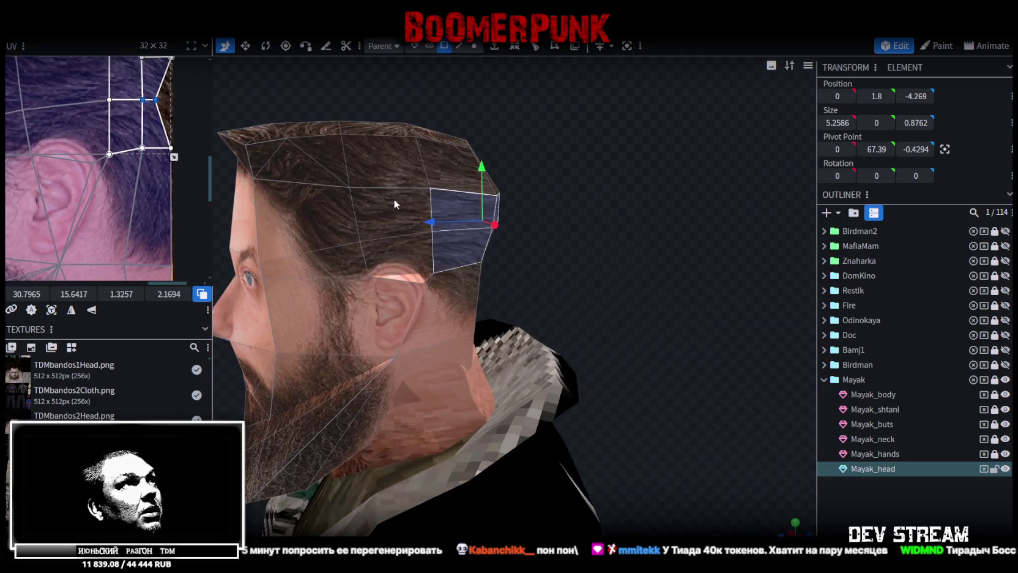
{"action": "scroll", "coordinate": [100, 153], "scroll_direction": "up", "scroll_amount": 1}
{"action": "scroll", "coordinate": [174, 136], "scroll_direction": "up", "scroll_amount": 2}
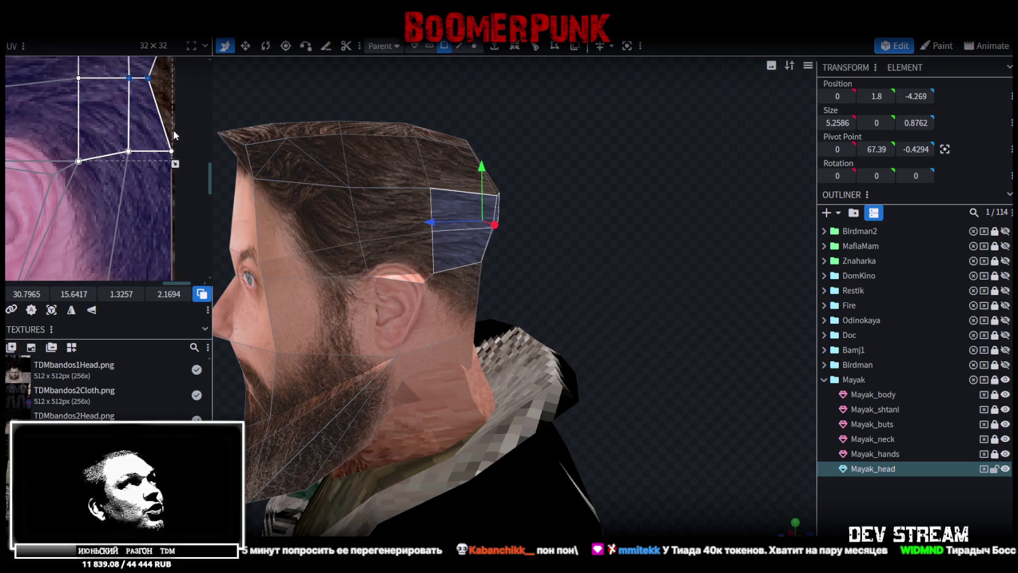
{"action": "left_click", "coordinate": [124, 185]}
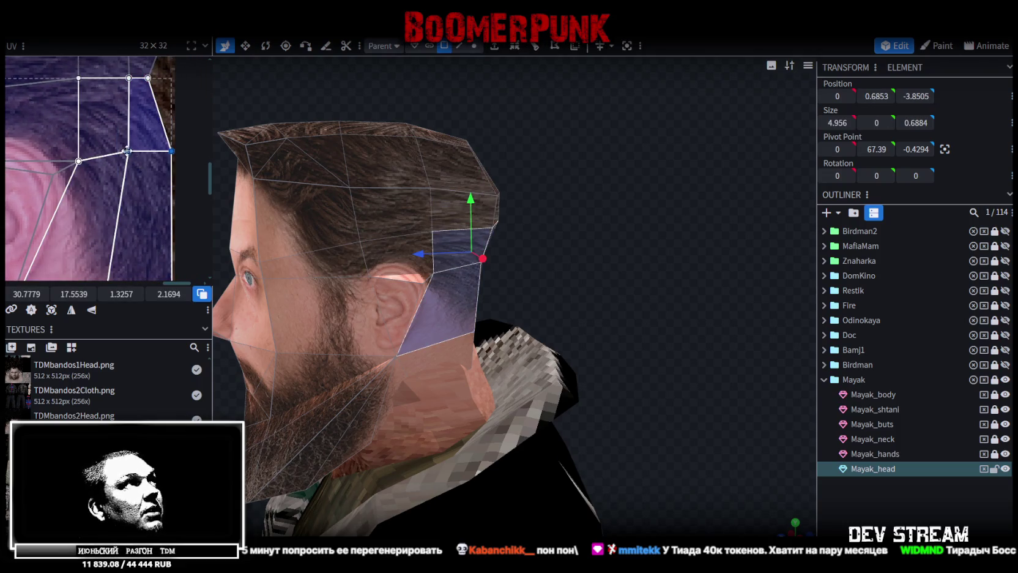
{"action": "left_click_drag", "start_coordinate": [124, 168], "coordinate": [121, 161]}
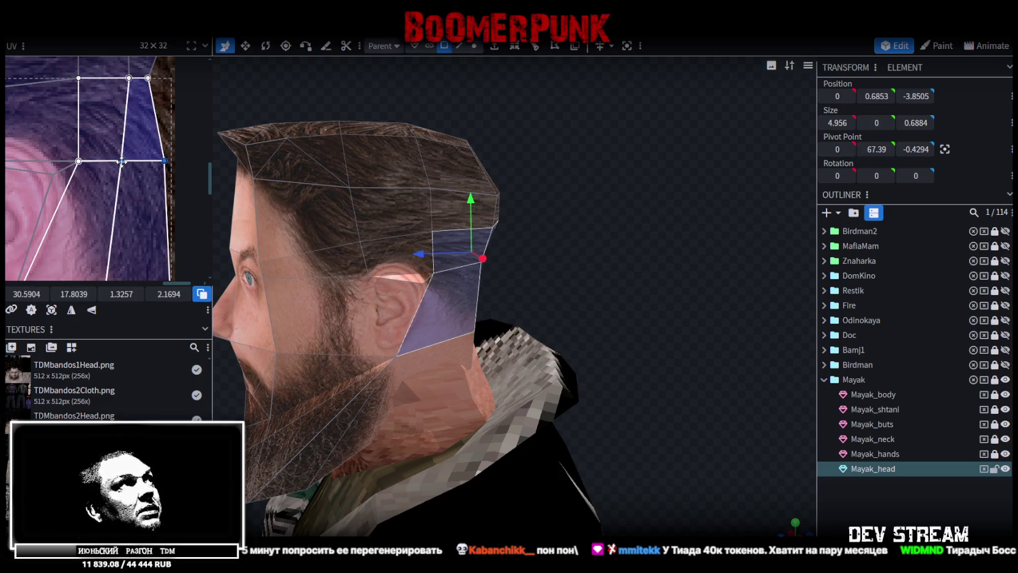
{"action": "left_click", "coordinate": [165, 160]}
{"action": "left_click_drag", "start_coordinate": [168, 160], "coordinate": [173, 161]}
{"action": "scroll", "coordinate": [141, 177], "scroll_direction": "down", "scroll_amount": 3}
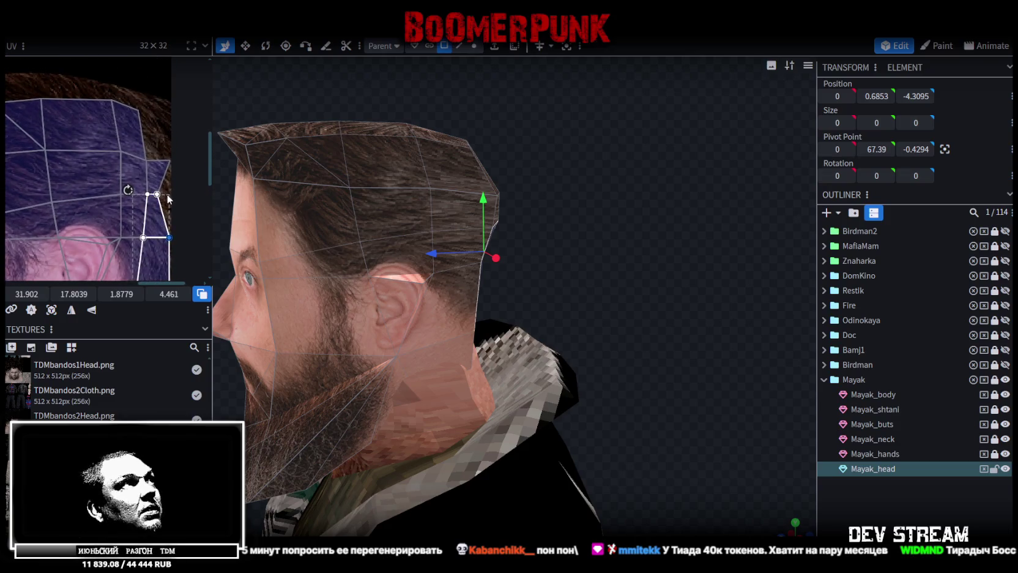
{"action": "left_click", "coordinate": [136, 190]}
{"action": "left_click_drag", "start_coordinate": [155, 198], "coordinate": [165, 199]}
- View the back of the character and select the face strip across the back of Mayak_head
{"action": "mouse_move", "coordinate": [581, 261]}
{"action": "left_mouse_down"}
{"action": "mouse_move", "coordinate": [342, 265]}
{"action": "mouse_move", "coordinate": [519, 222]}
{"action": "mouse_move", "coordinate": [488, 210]}
{"action": "left_mouse_up"}
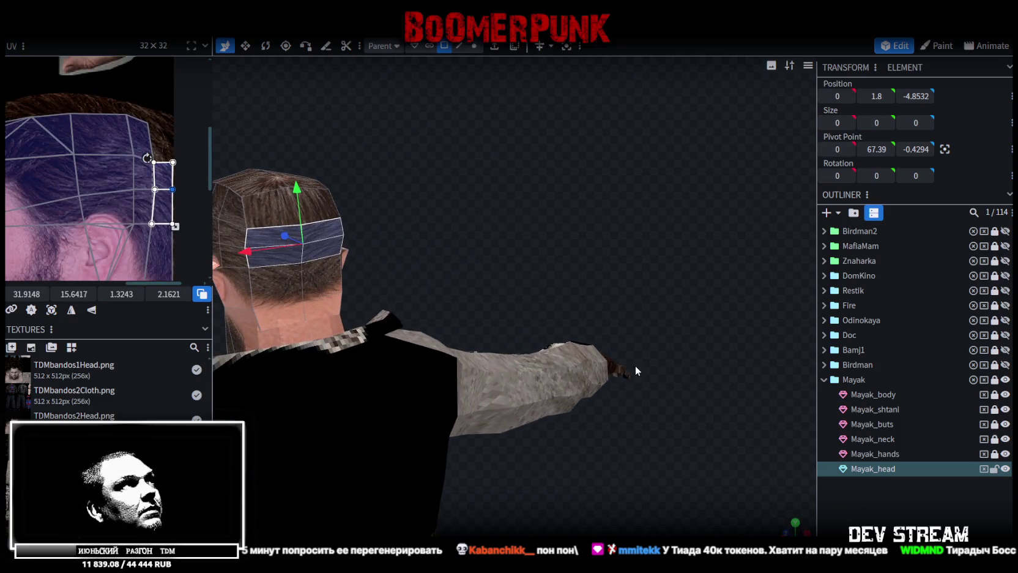
{"action": "mouse_move", "coordinate": [219, 173]}
{"action": "left_mouse_down"}
{"action": "mouse_move", "coordinate": [378, 138]}
{"action": "mouse_move", "coordinate": [391, 149]}
{"action": "left_mouse_up"}
{"action": "left_click", "coordinate": [914, 504]}
{"action": "mouse_move", "coordinate": [609, 402]}
{"action": "left_mouse_down"}
{"action": "mouse_move", "coordinate": [462, 287]}
{"action": "mouse_move", "coordinate": [475, 277]}
{"action": "mouse_move", "coordinate": [503, 287]}
{"action": "mouse_move", "coordinate": [568, 257]}
{"action": "mouse_move", "coordinate": [499, 244]}
{"action": "mouse_move", "coordinate": [428, 251]}
{"action": "mouse_move", "coordinate": [571, 264]}
{"action": "mouse_move", "coordinate": [485, 251]}
{"action": "mouse_move", "coordinate": [452, 192]}
{"action": "left_mouse_up"}
{"action": "left_click", "coordinate": [366, 169]}
{"action": "left_click", "coordinate": [365, 169]}
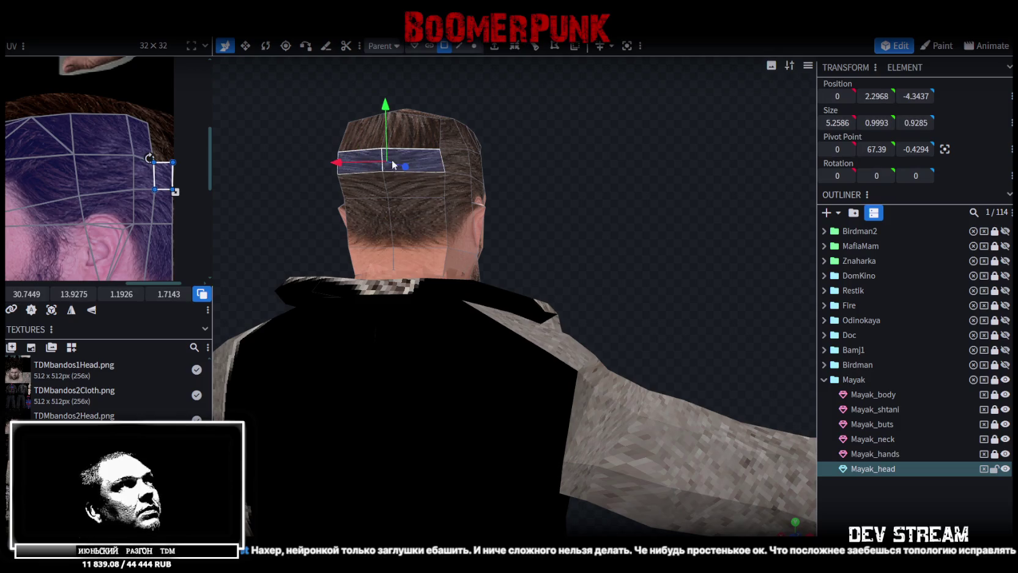
{"action": "scroll", "coordinate": [78, 194], "scroll_direction": "down", "scroll_amount": 4}
{"action": "scroll", "coordinate": [87, 196], "scroll_direction": "up", "scroll_amount": 2}
{"action": "scroll", "coordinate": [131, 137], "scroll_direction": "up", "scroll_amount": 2}
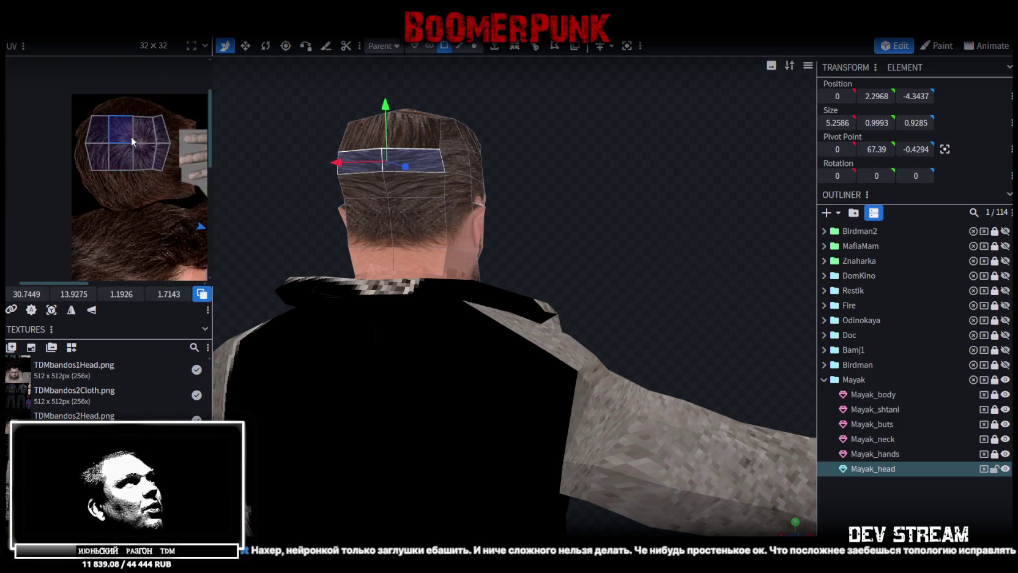
{"action": "scroll", "coordinate": [169, 143], "scroll_direction": "up", "scroll_amount": 2}
{"action": "scroll", "coordinate": [140, 144], "scroll_direction": "up", "scroll_amount": 1}
- Widen the top-of-head UV faces and shift their right column left over the hair
{"action": "mouse_move", "coordinate": [139, 74]}
{"action": "left_mouse_down"}
{"action": "mouse_move", "coordinate": [159, 101]}
{"action": "mouse_move", "coordinate": [175, 83]}
{"action": "left_mouse_up"}
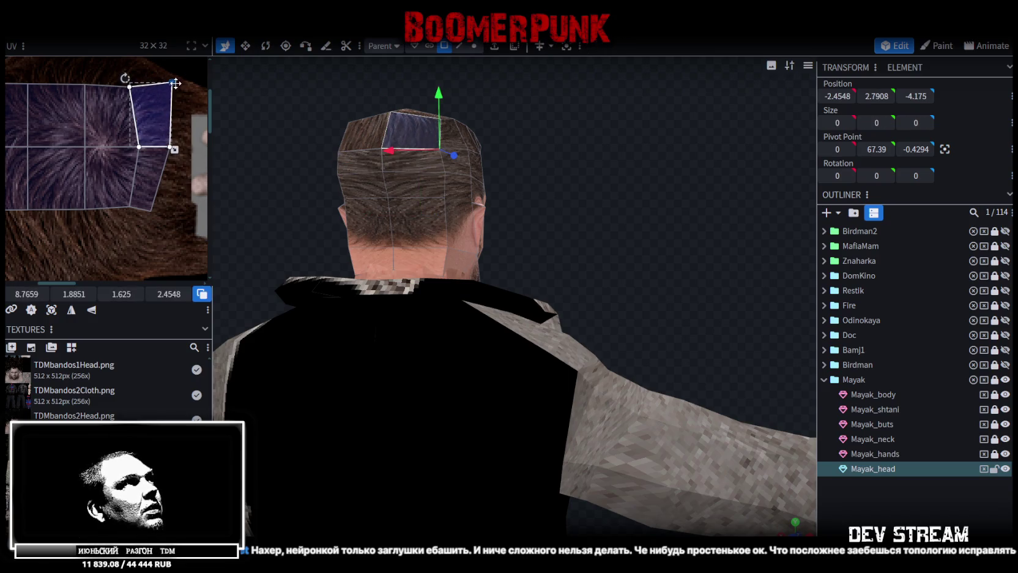
{"action": "left_click", "coordinate": [171, 148], "text": "shift"}
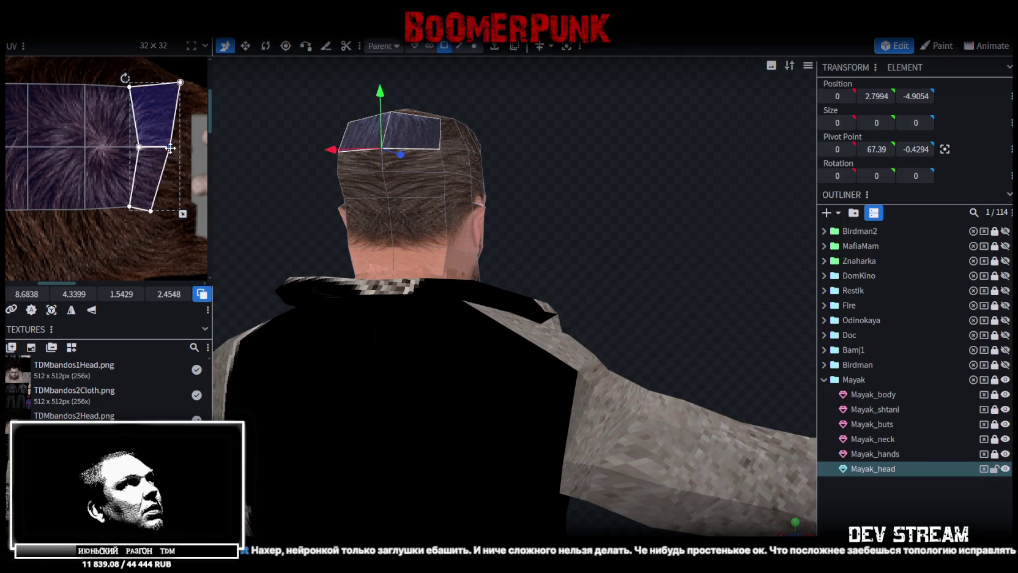
{"action": "left_click_drag", "start_coordinate": [180, 147], "coordinate": [169, 147]}
{"action": "left_click_drag", "start_coordinate": [30, 294], "coordinate": [39, 296]}
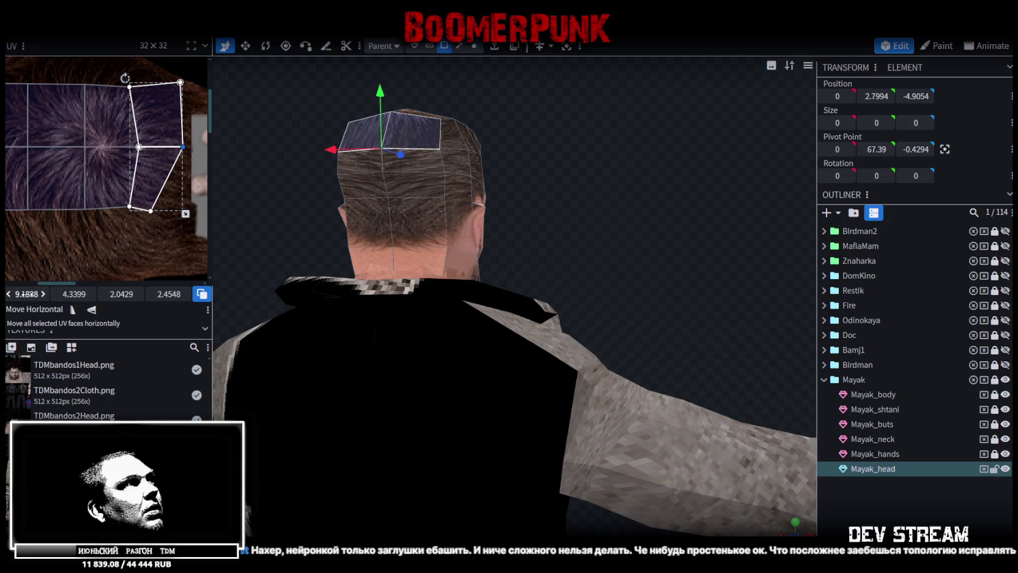
{"action": "left_click_drag", "start_coordinate": [196, 72], "coordinate": [145, 257]}
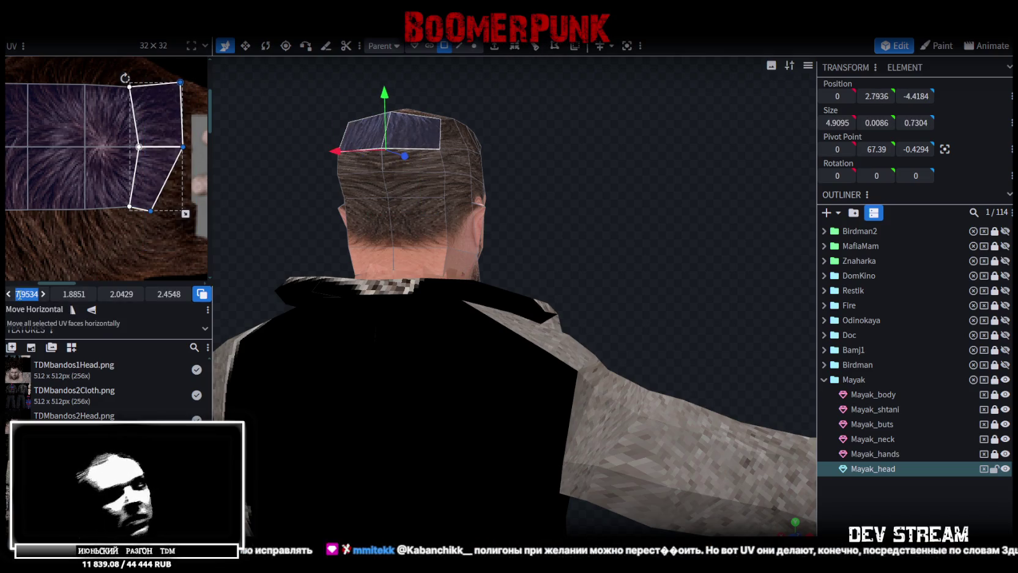
{"action": "left_click_drag", "start_coordinate": [16, 294], "coordinate": [30, 294]}
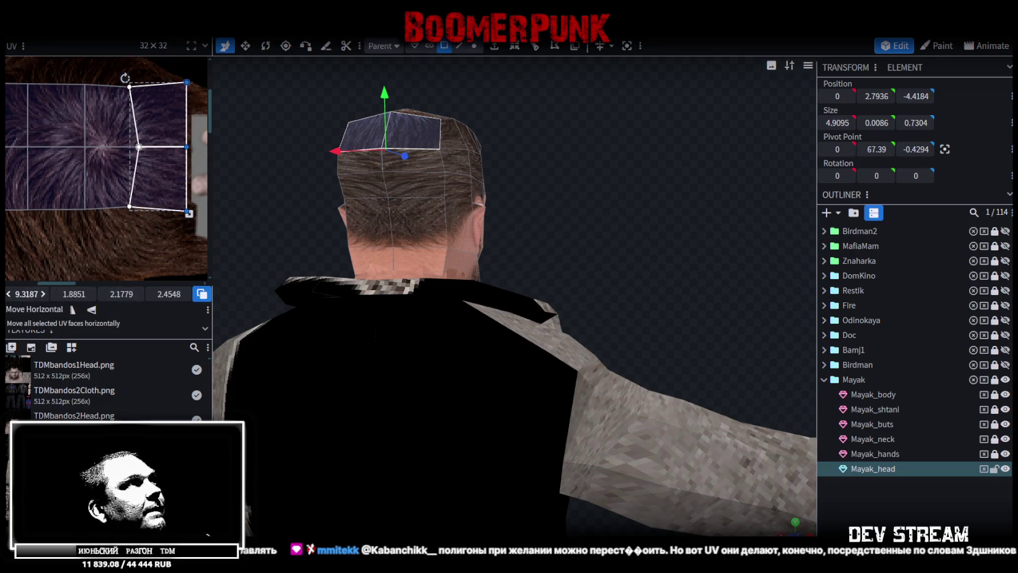
{"action": "scroll", "coordinate": [122, 217], "scroll_direction": "down", "scroll_amount": 2}
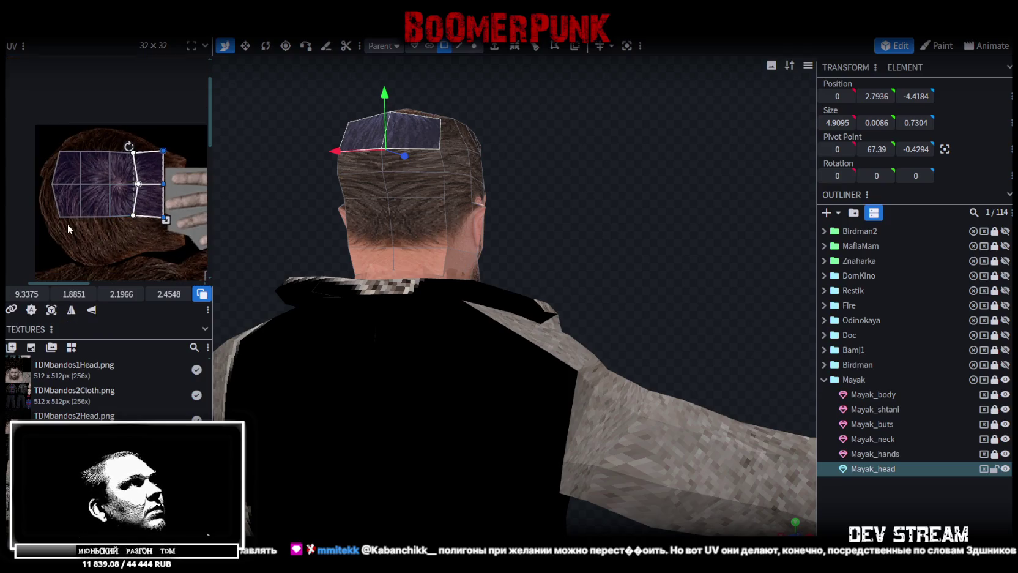
{"action": "mouse_move", "coordinate": [42, 225]}
{"action": "left_mouse_down"}
{"action": "mouse_move", "coordinate": [169, 211]}
{"action": "mouse_move", "coordinate": [166, 238]}
{"action": "left_mouse_up"}
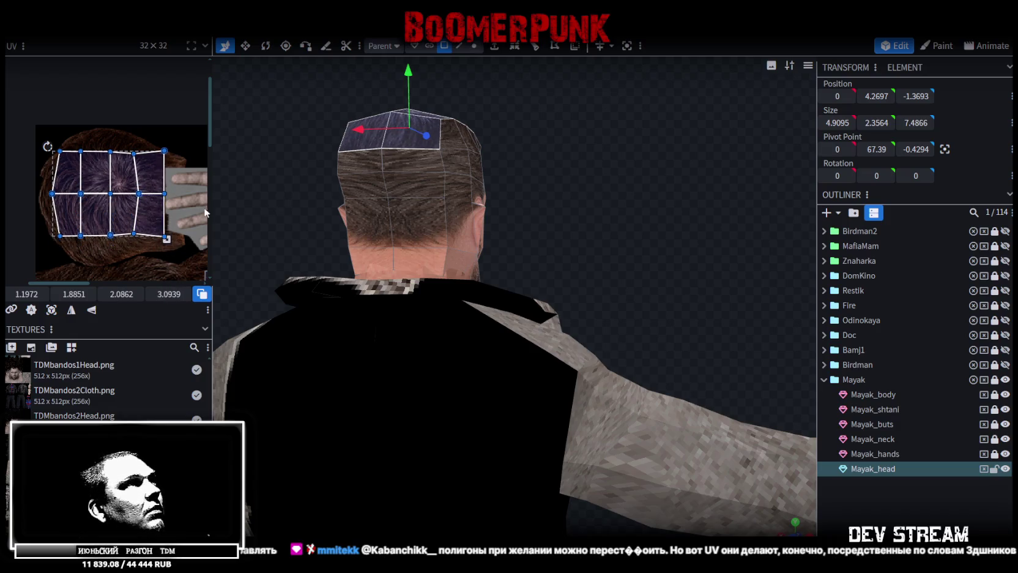
{"action": "mouse_move", "coordinate": [605, 240]}
{"action": "left_mouse_down"}
{"action": "mouse_move", "coordinate": [757, 279]}
{"action": "mouse_move", "coordinate": [554, 258]}
{"action": "left_mouse_up"}
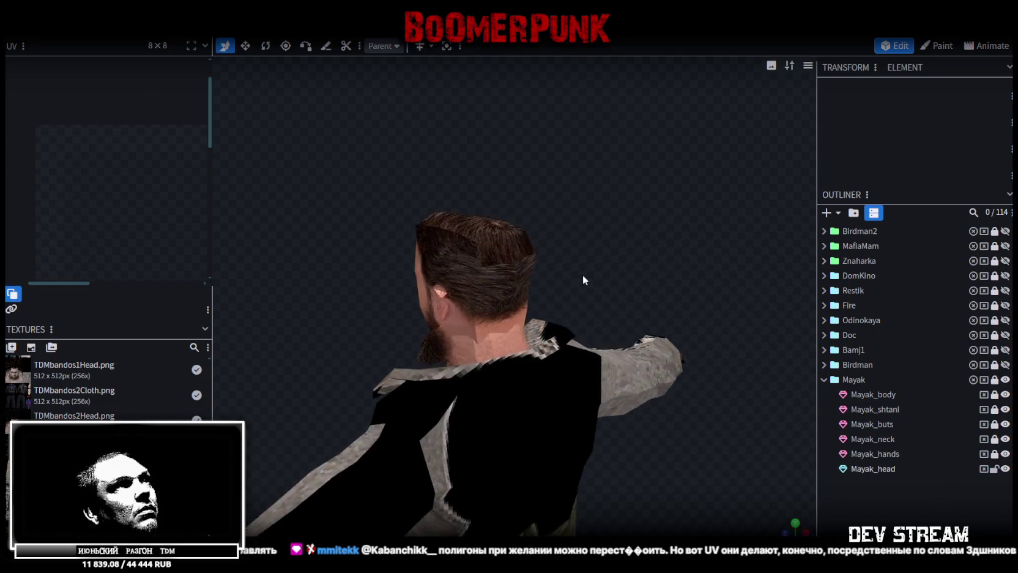
- Stretch two selected back-of-head UV faces upward over the hair
{"action": "left_click", "coordinate": [497, 238]}
{"action": "left_click", "coordinate": [497, 238]}
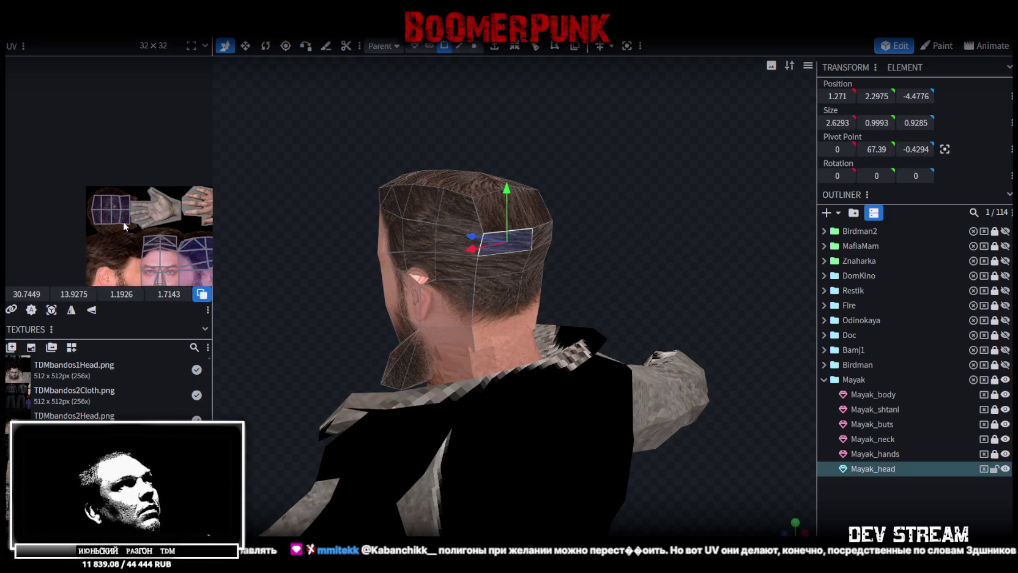
{"action": "scroll", "coordinate": [61, 222], "scroll_direction": "up", "scroll_amount": 3}
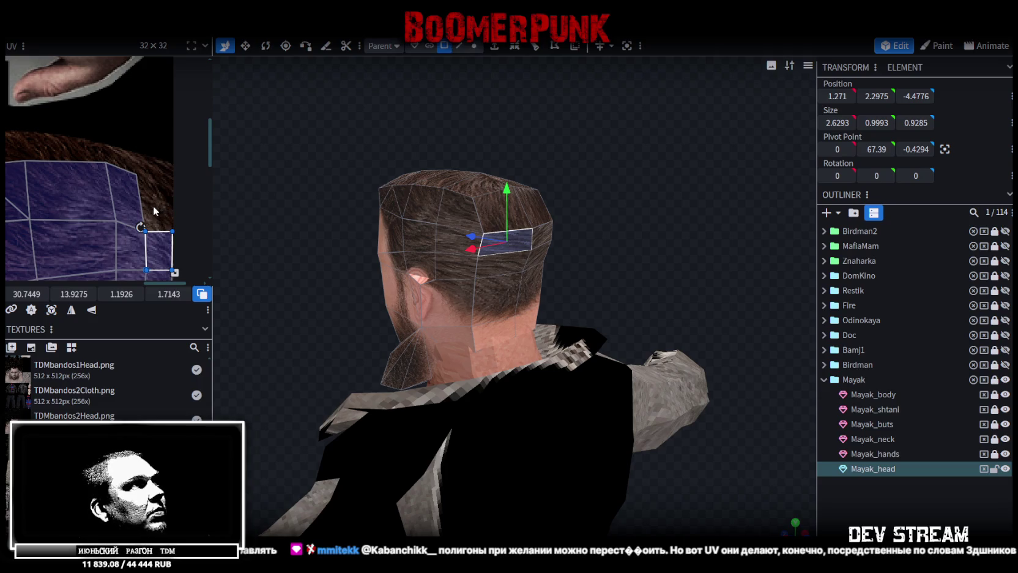
{"action": "left_click", "coordinate": [142, 197], "text": "shift"}
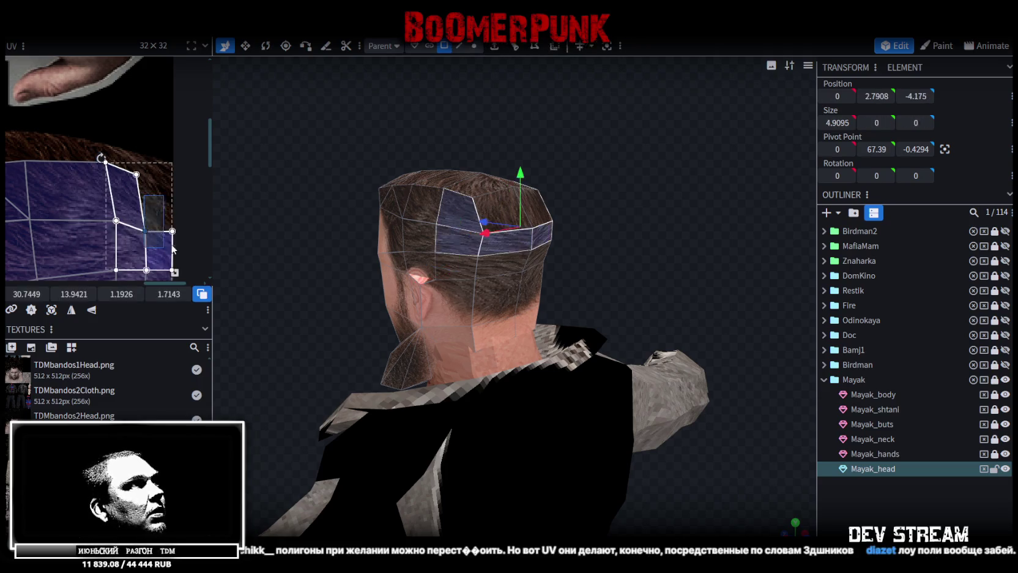
{"action": "left_click_drag", "start_coordinate": [74, 294], "coordinate": [61, 294]}
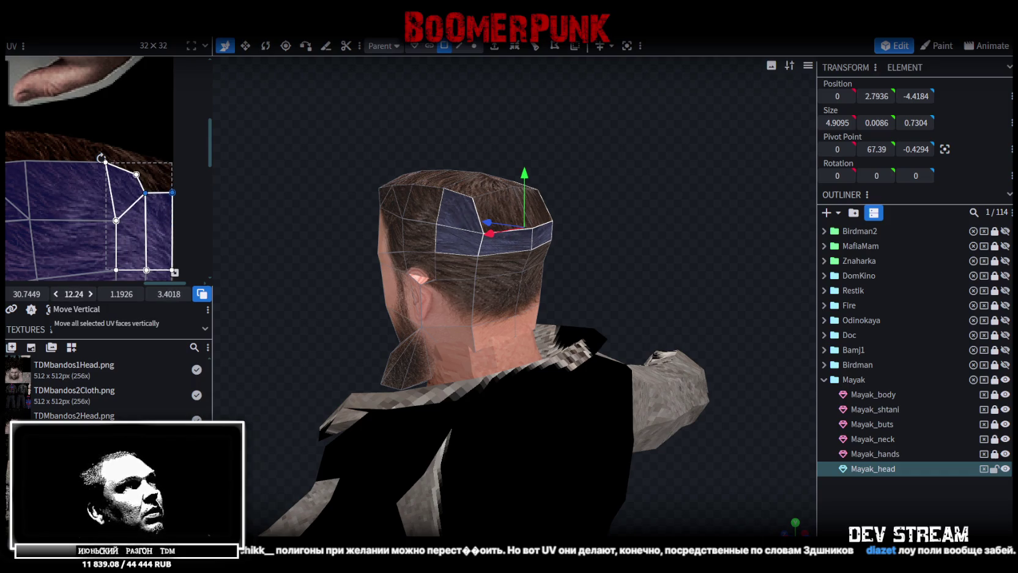
{"action": "scroll", "coordinate": [140, 260], "scroll_direction": "down", "scroll_amount": 2}
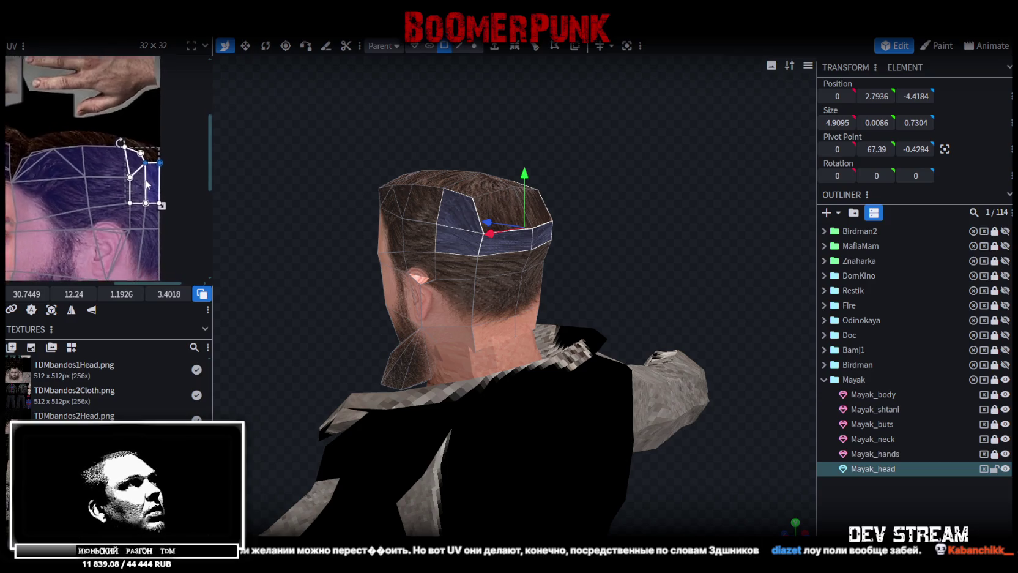
{"action": "scroll", "coordinate": [155, 193], "scroll_direction": "down", "scroll_amount": 2}
{"action": "scroll", "coordinate": [155, 193], "scroll_direction": "up", "scroll_amount": 2}
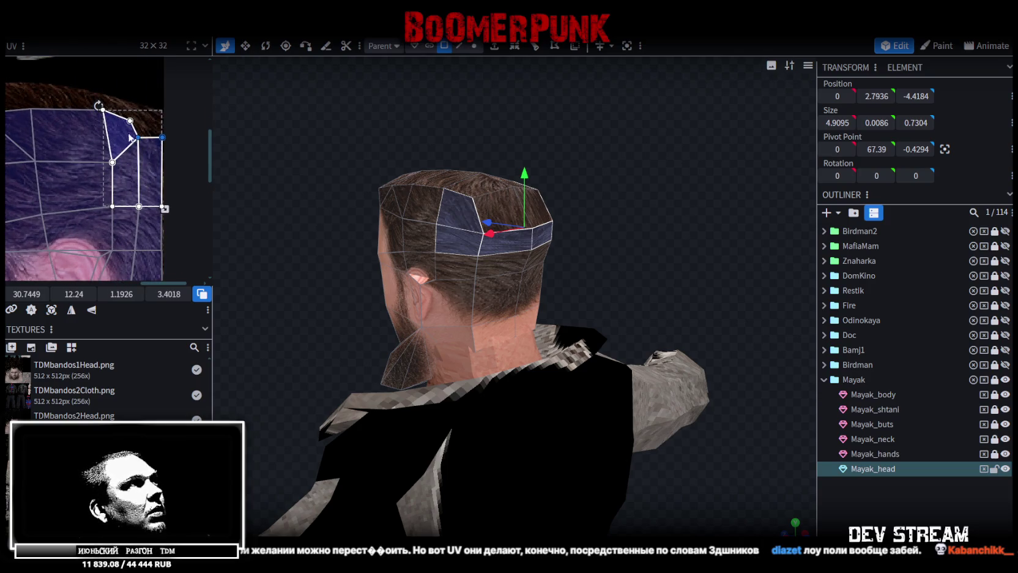
- Slide the right-hand column of hair UV faces up, then ease the upper faces back down
{"action": "left_click", "coordinate": [127, 123]}
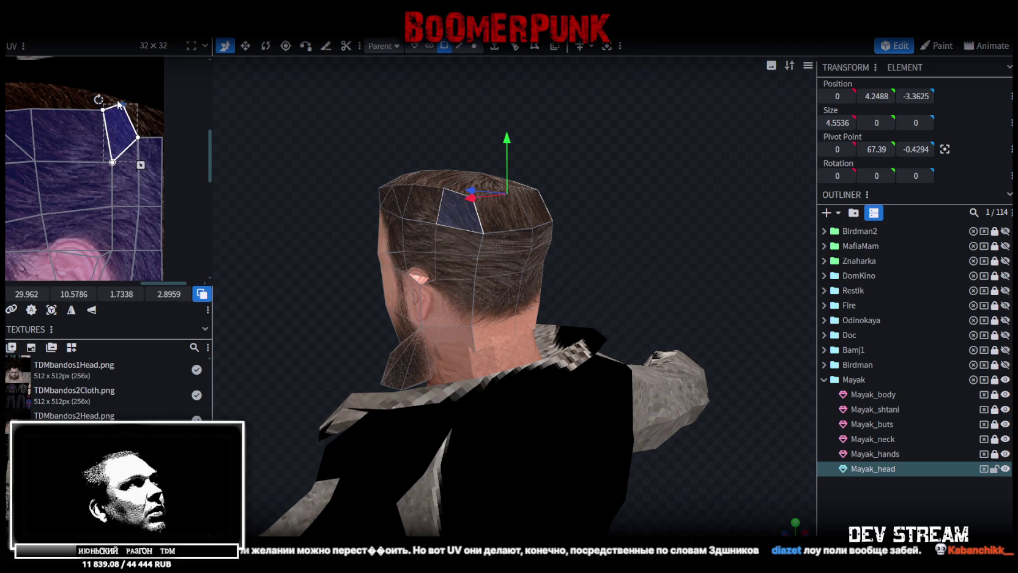
{"action": "left_click", "coordinate": [87, 108], "text": "shift"}
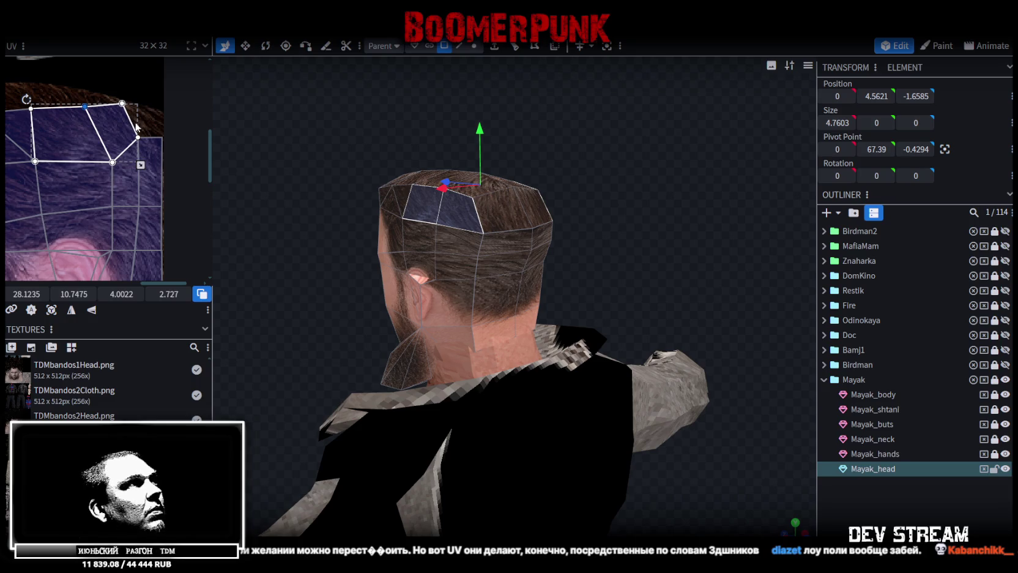
{"action": "left_click_drag", "start_coordinate": [133, 121], "coordinate": [136, 251]}
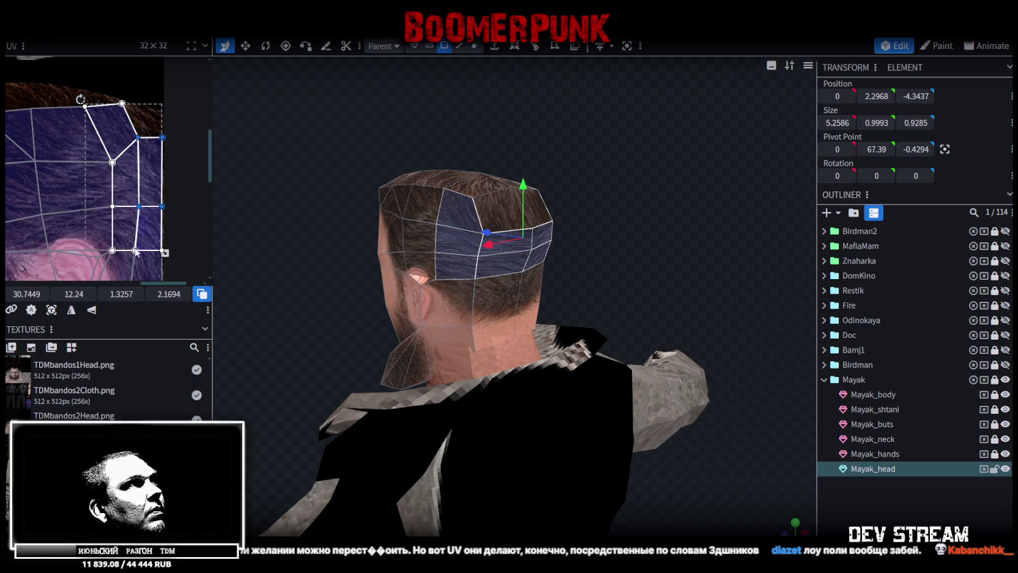
{"action": "left_click_drag", "start_coordinate": [74, 297], "coordinate": [61, 297]}
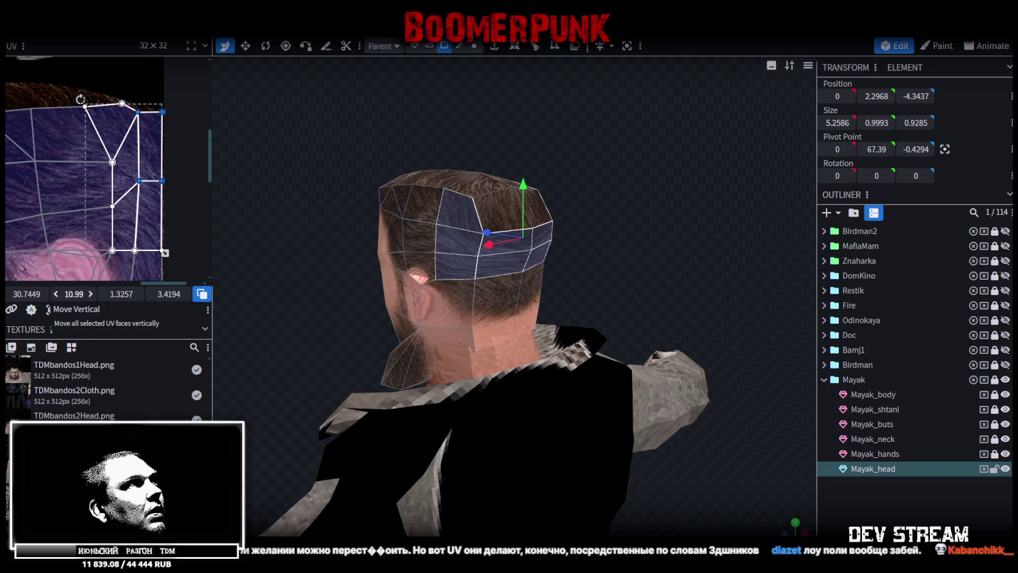
{"action": "left_click", "coordinate": [139, 106]}
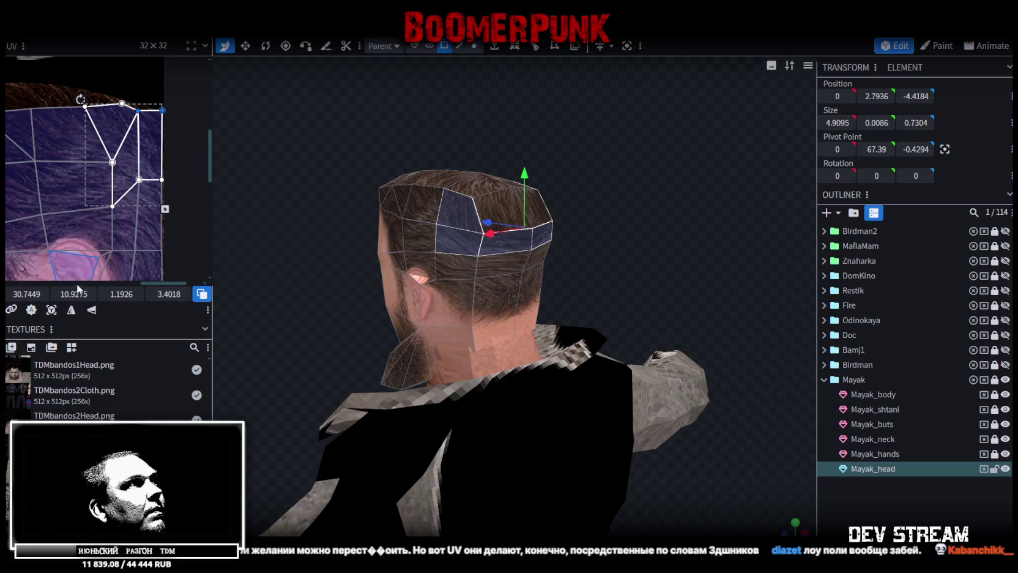
{"action": "left_click_drag", "start_coordinate": [74, 294], "coordinate": [82, 294]}
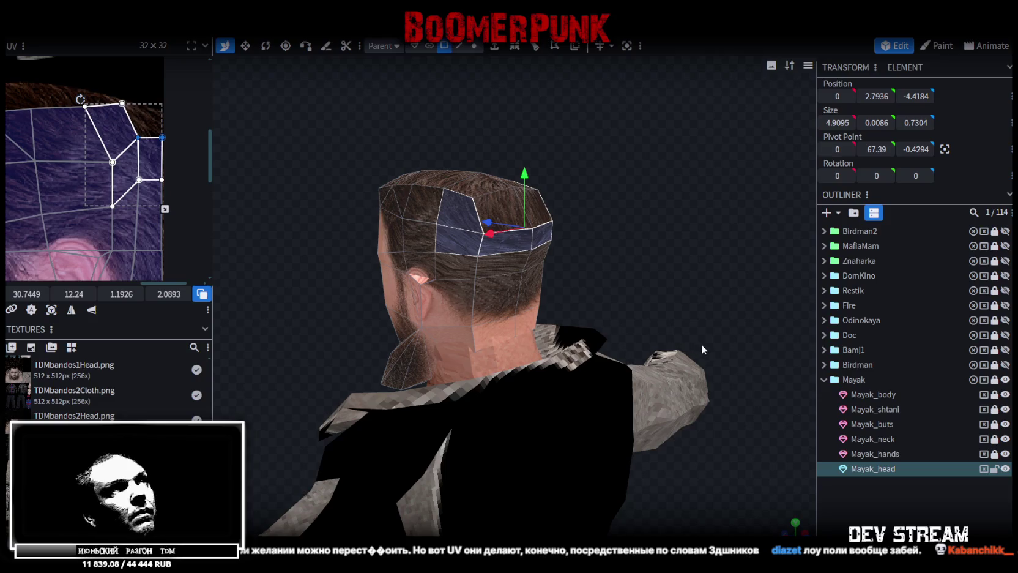
- Raise the top edges of more back-of-head UV face groups
{"action": "mouse_move", "coordinate": [498, 315]}
{"action": "left_mouse_down"}
{"action": "mouse_move", "coordinate": [270, 286]}
{"action": "mouse_move", "coordinate": [264, 275]}
{"action": "mouse_move", "coordinate": [372, 257]}
{"action": "left_mouse_up"}
{"action": "left_click", "coordinate": [453, 235]}
{"action": "left_click", "coordinate": [156, 147]}
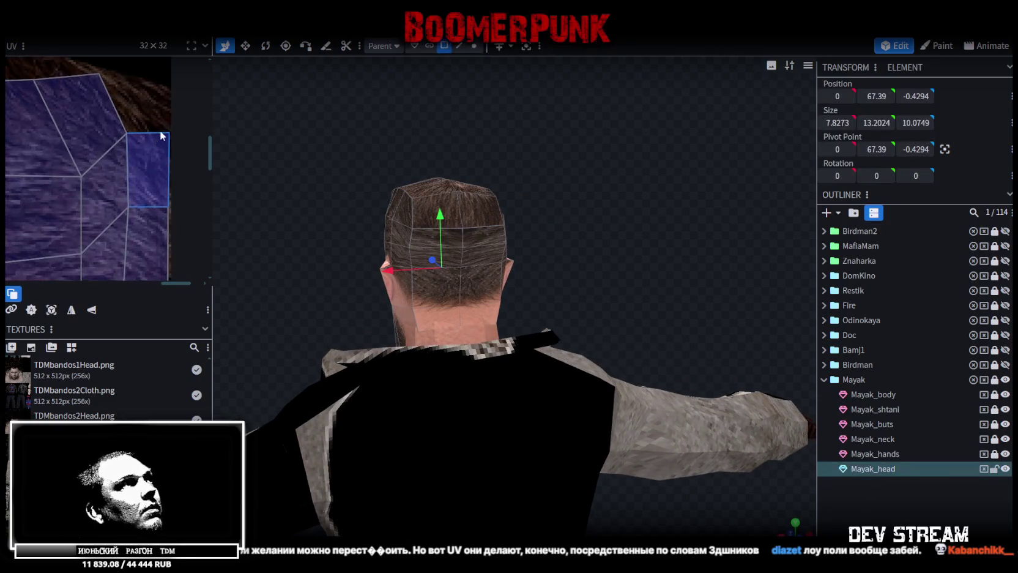
{"action": "left_click", "coordinate": [125, 98], "text": "shift"}
{"action": "left_click_drag", "start_coordinate": [73, 294], "coordinate": [62, 294]}
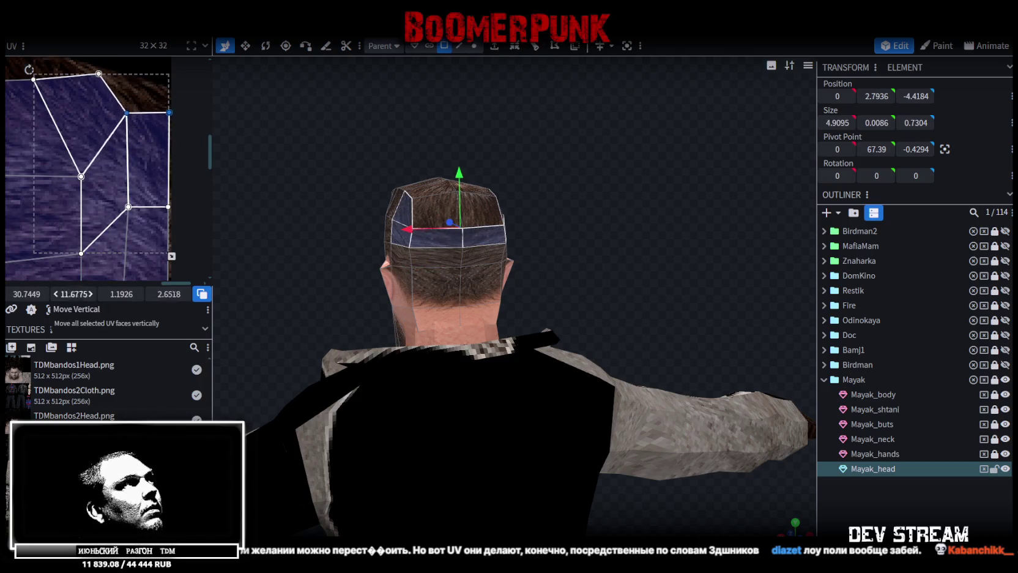
{"action": "scroll", "coordinate": [130, 161], "scroll_direction": "down", "scroll_amount": 5}
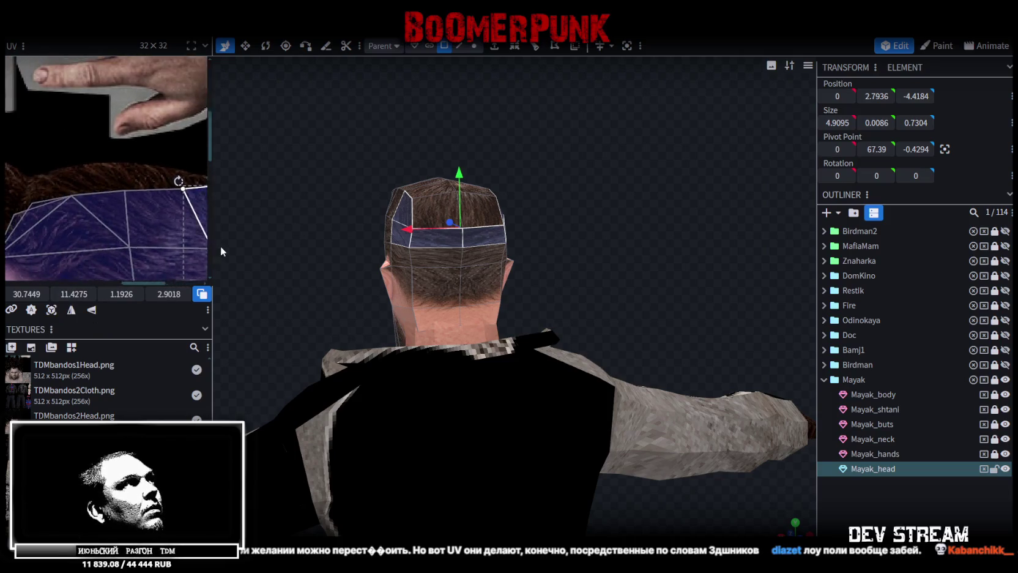
{"action": "left_click", "coordinate": [131, 228]}
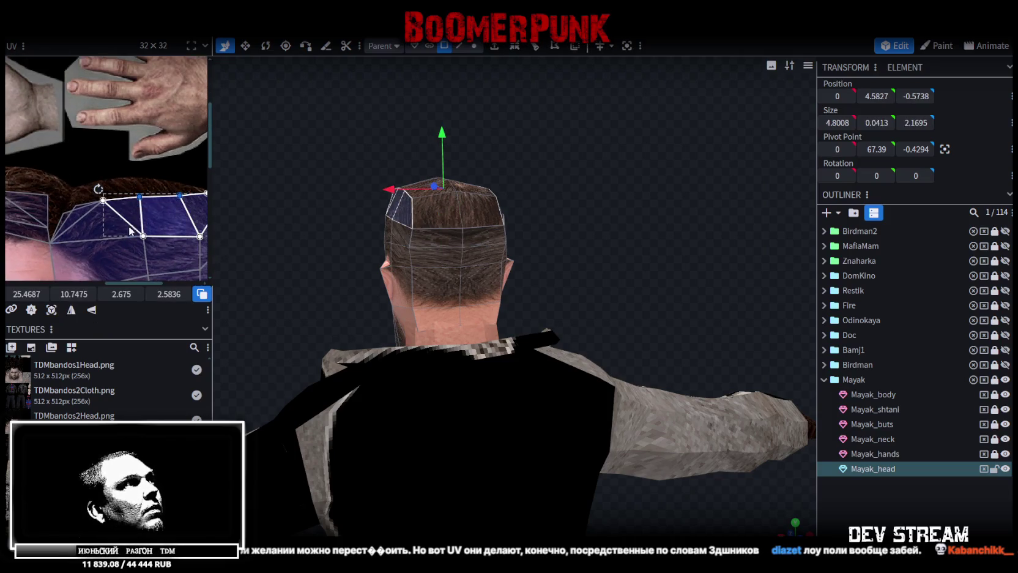
{"action": "left_click_drag", "start_coordinate": [76, 295], "coordinate": [68, 294]}
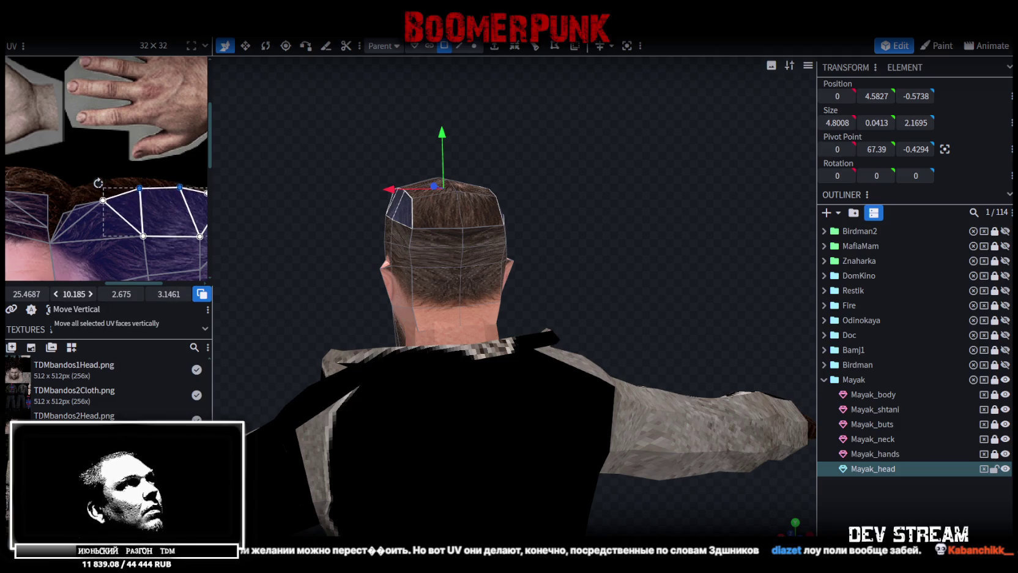
- Extend the selection leftward and stretch those UVs further up the hair, then deselect
{"action": "left_click_drag", "start_coordinate": [83, 179], "coordinate": [125, 207], "text": "shift"}
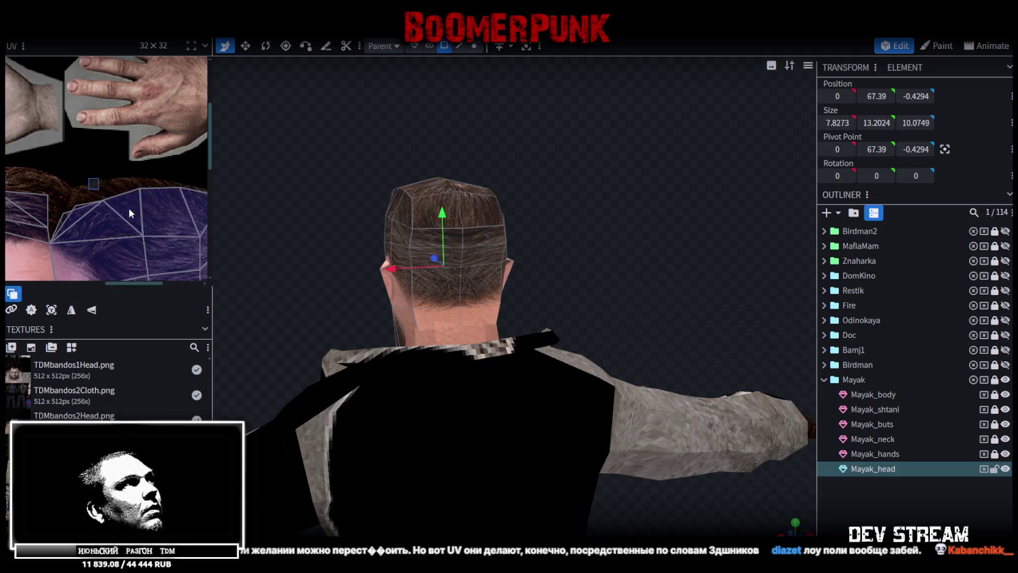
{"action": "left_click_drag", "start_coordinate": [59, 297], "coordinate": [221, 288]}
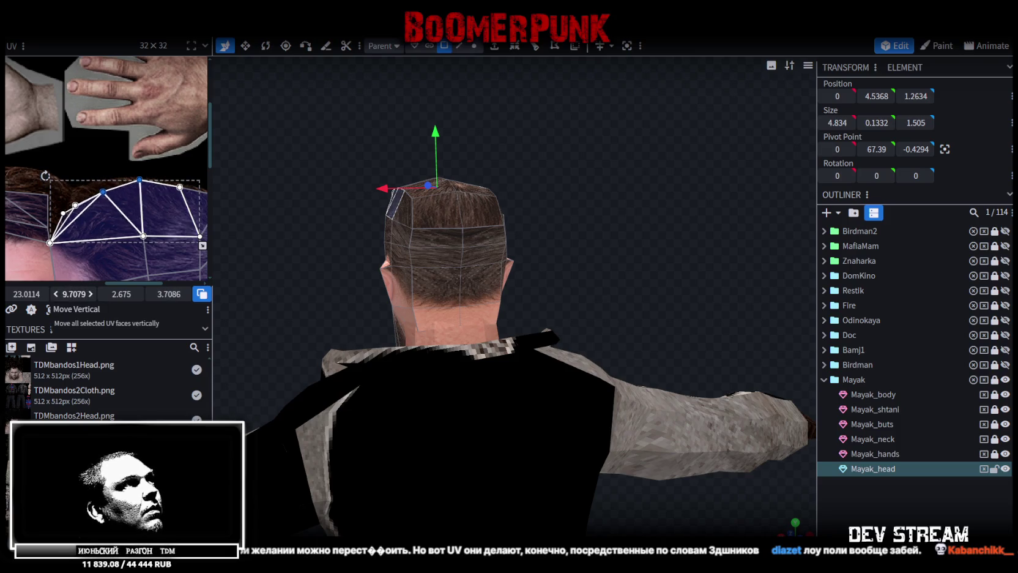
{"action": "left_click", "coordinate": [95, 182]}
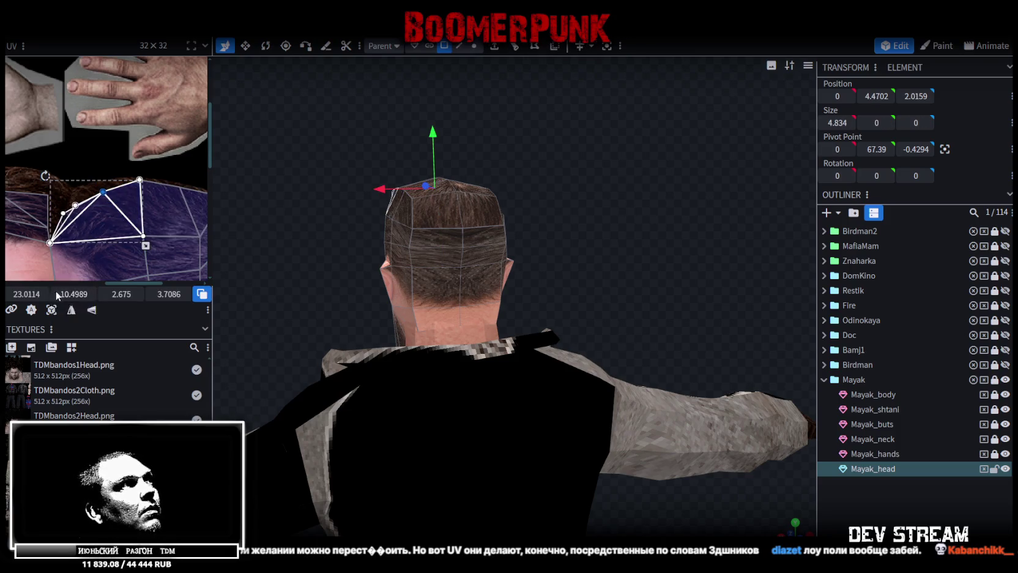
{"action": "left_click", "coordinate": [332, 268]}
{"action": "mouse_move", "coordinate": [343, 238]}
{"action": "left_mouse_down"}
{"action": "mouse_move", "coordinate": [331, 267]}
{"action": "mouse_move", "coordinate": [613, 219]}
{"action": "left_mouse_up"}
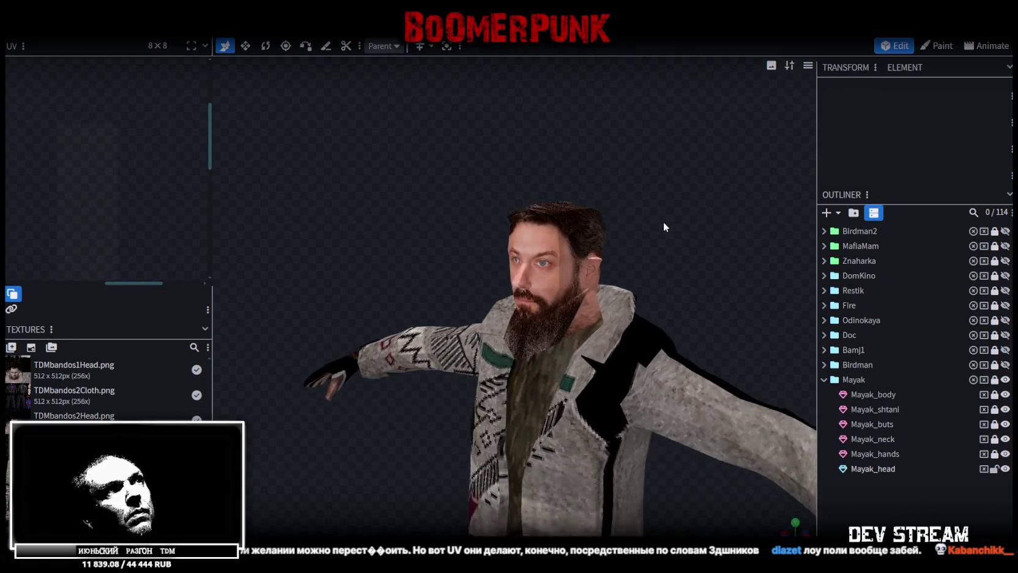
- Shift the forehead and eye UV faces of Mayak_head to fit the face photo
{"action": "left_click", "coordinate": [519, 223]}
{"action": "left_click_drag", "start_coordinate": [359, 175], "coordinate": [336, 171]}
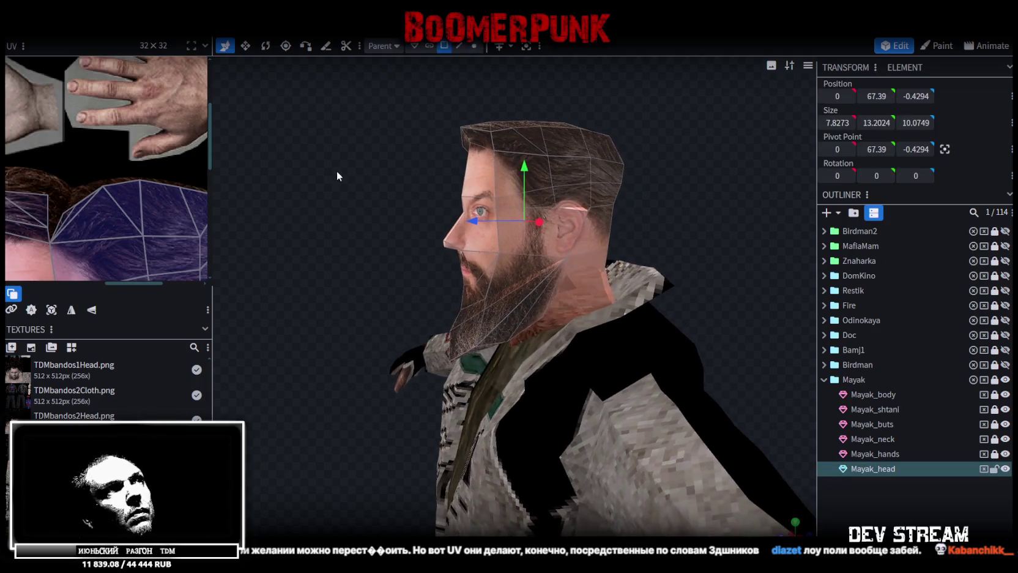
{"action": "middle_click_drag", "start_coordinate": [18, 158], "coordinate": [35, 128]}
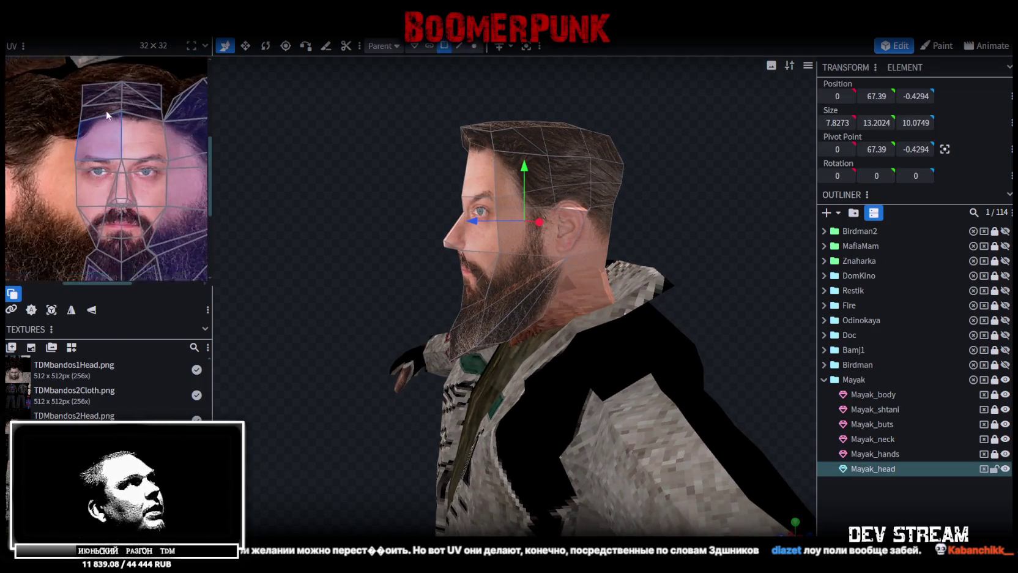
{"action": "left_click_drag", "start_coordinate": [35, 128], "coordinate": [164, 165]}
{"action": "scroll", "coordinate": [91, 187], "scroll_direction": "up", "scroll_amount": 3}
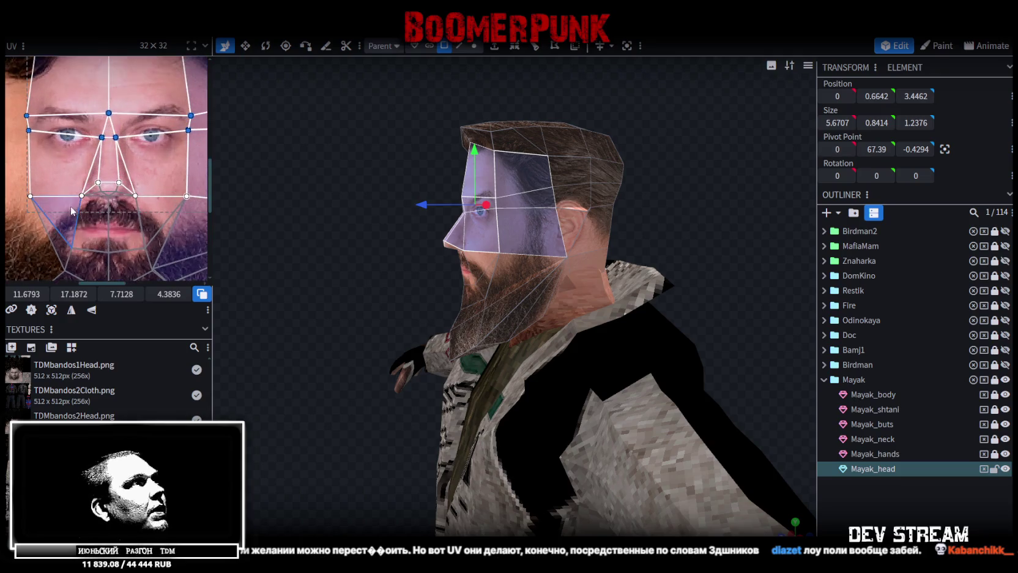
{"action": "left_click_drag", "start_coordinate": [65, 294], "coordinate": [80, 294]}
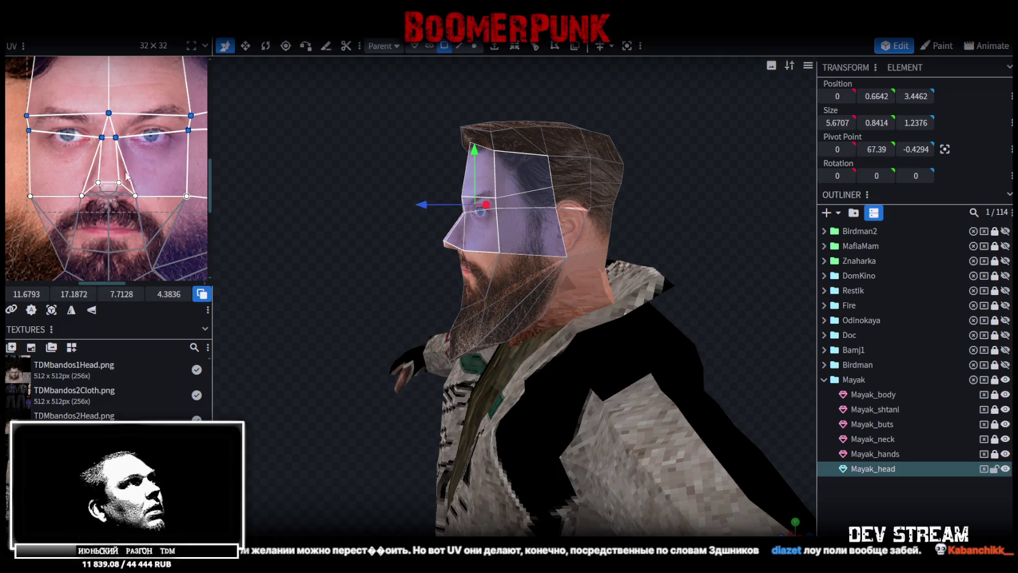
{"action": "scroll", "coordinate": [50, 161], "scroll_direction": "up", "scroll_amount": 1}
{"action": "left_click_drag", "start_coordinate": [51, 153], "coordinate": [182, 168]}
{"action": "scroll", "coordinate": [51, 161], "scroll_direction": "down", "scroll_amount": 1}
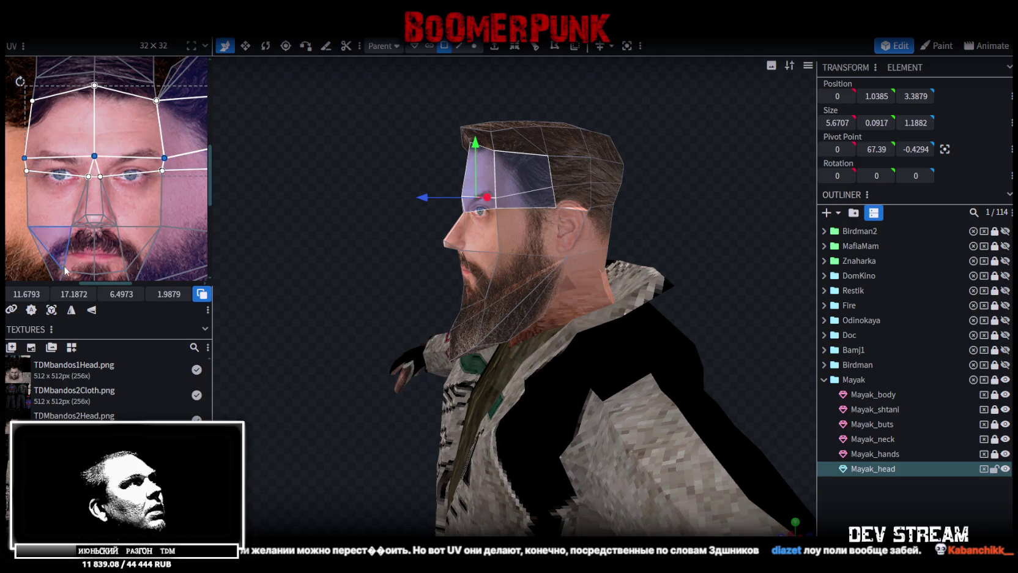
{"action": "left_click_drag", "start_coordinate": [70, 294], "coordinate": [64, 294]}
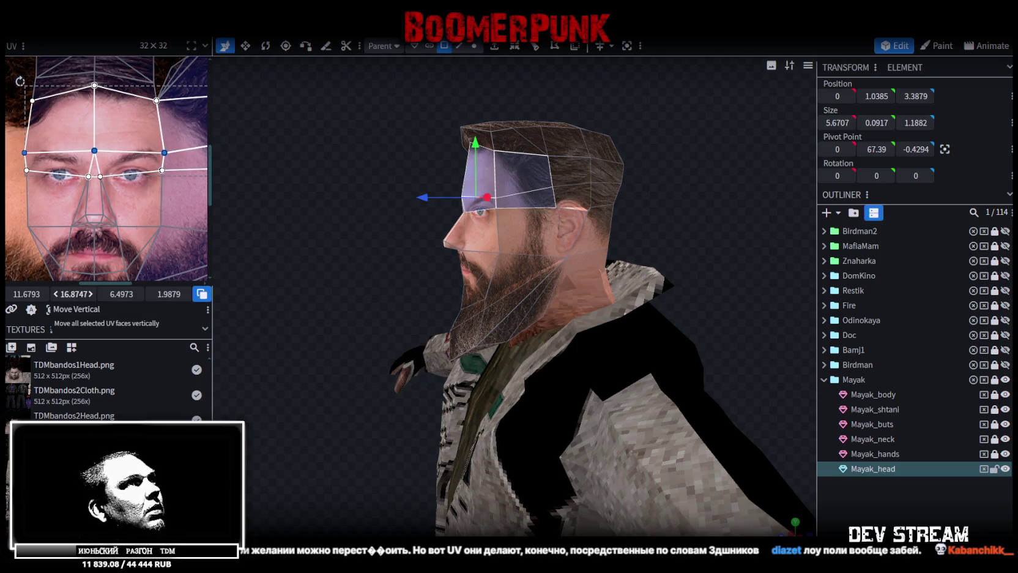
- Move the eye and nose UV faces slightly up
{"action": "left_click_drag", "start_coordinate": [415, 259], "coordinate": [458, 245]}
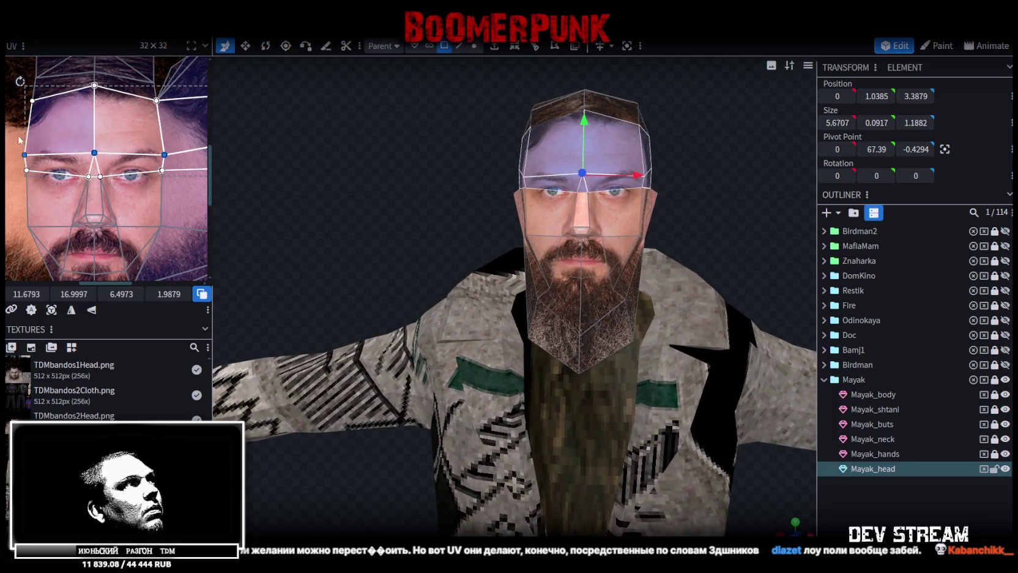
{"action": "left_click_drag", "start_coordinate": [187, 138], "coordinate": [28, 228]}
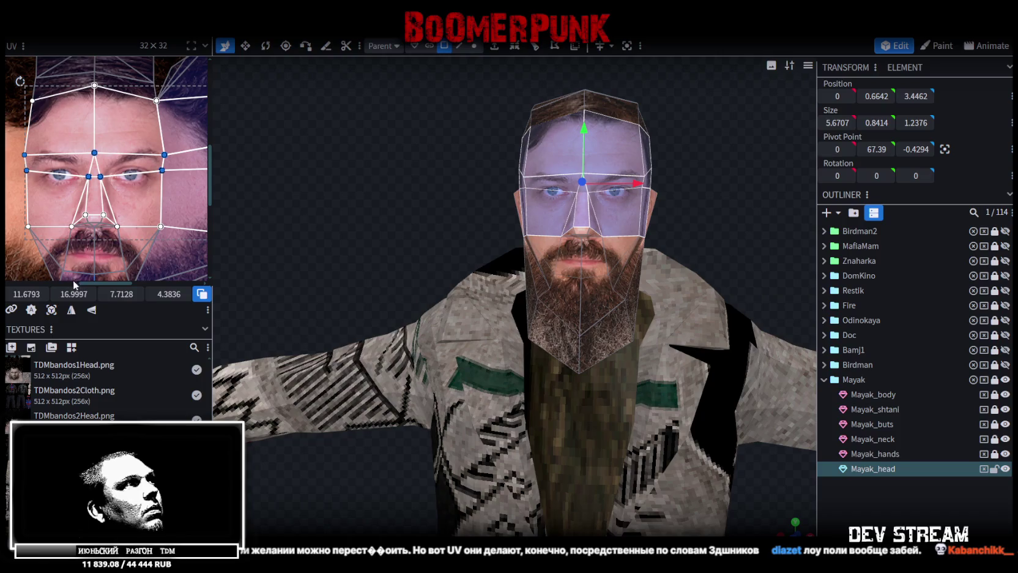
{"action": "left_click_drag", "start_coordinate": [69, 294], "coordinate": [66, 294]}
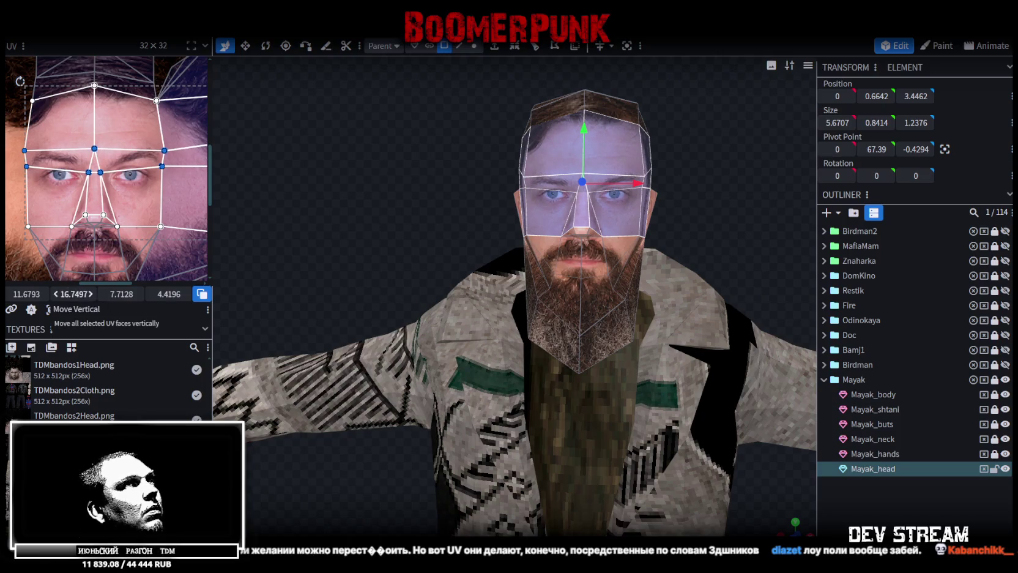
{"action": "scroll", "coordinate": [96, 199], "scroll_direction": "down", "scroll_amount": 2}
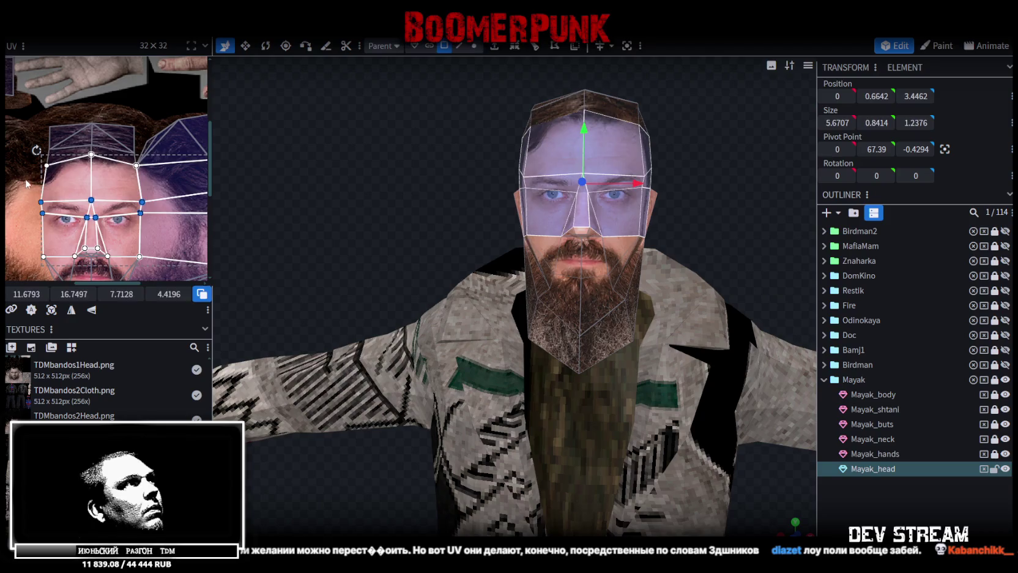
- Shift the forehead UVs vertically onto the photo's hairline, then deselect the head
{"action": "left_click_drag", "start_coordinate": [25, 183], "coordinate": [151, 162]}
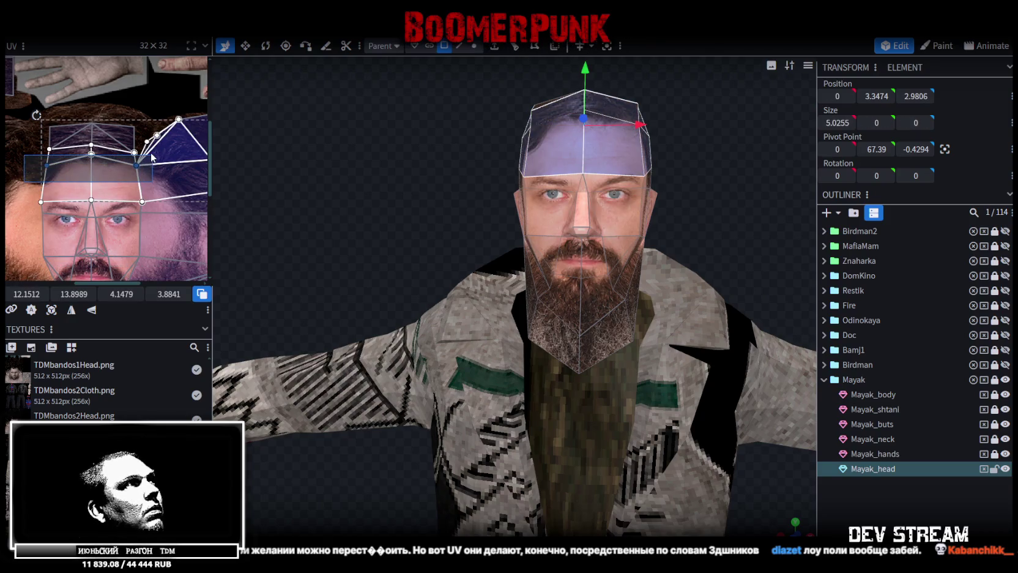
{"action": "left_click_drag", "start_coordinate": [152, 157], "coordinate": [151, 152]}
{"action": "left_click_drag", "start_coordinate": [69, 293], "coordinate": [72, 293]}
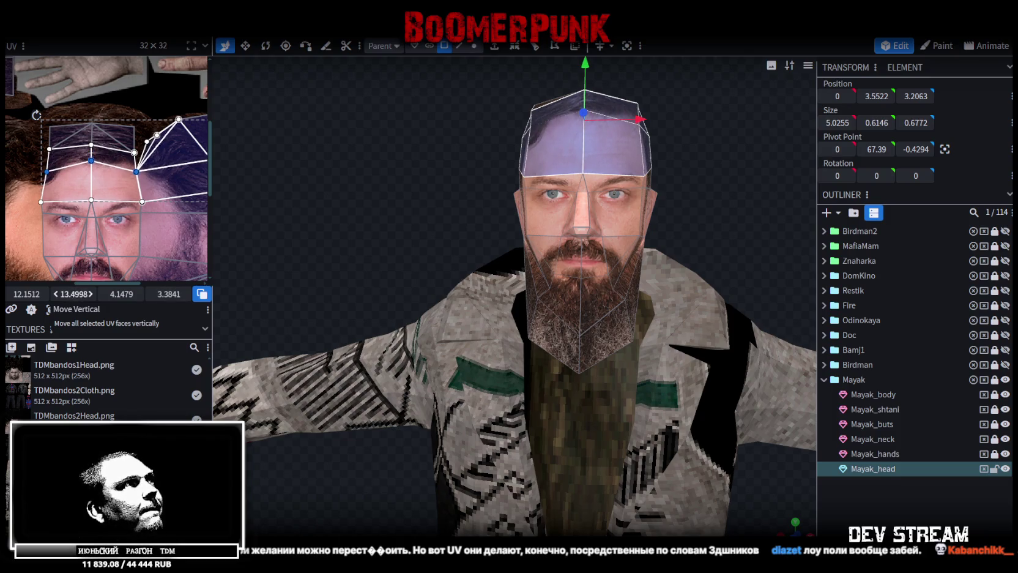
{"action": "scroll", "coordinate": [147, 231], "scroll_direction": "down", "scroll_amount": 3}
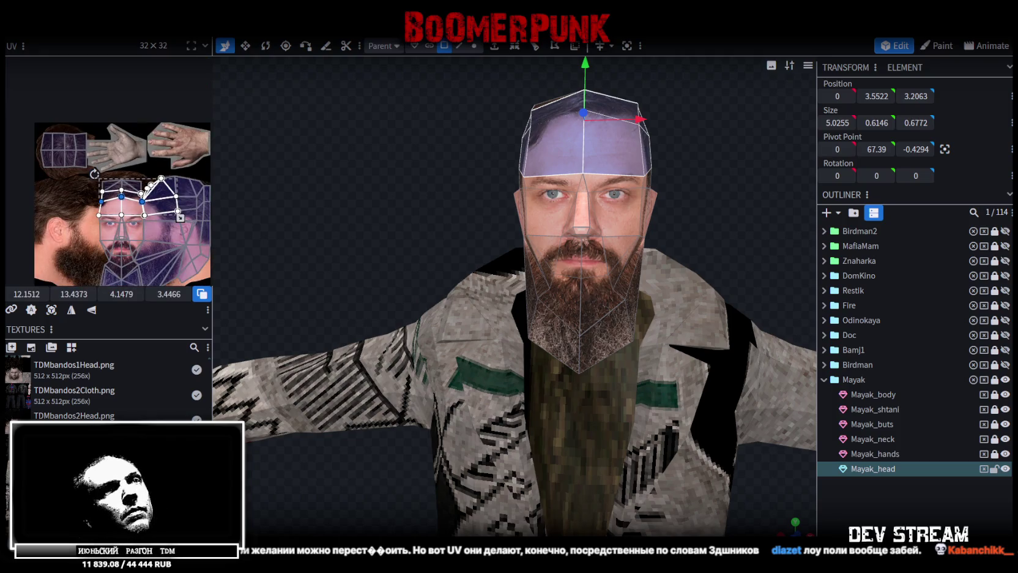
{"action": "key", "text": "Escape"}
{"action": "mouse_move", "coordinate": [730, 406]}
{"action": "left_mouse_down"}
{"action": "mouse_move", "coordinate": [784, 519]}
{"action": "mouse_move", "coordinate": [656, 237]}
{"action": "mouse_move", "coordinate": [639, 222]}
{"action": "mouse_move", "coordinate": [526, 246]}
{"action": "mouse_move", "coordinate": [435, 239]}
{"action": "mouse_move", "coordinate": [433, 258]}
{"action": "left_mouse_up"}
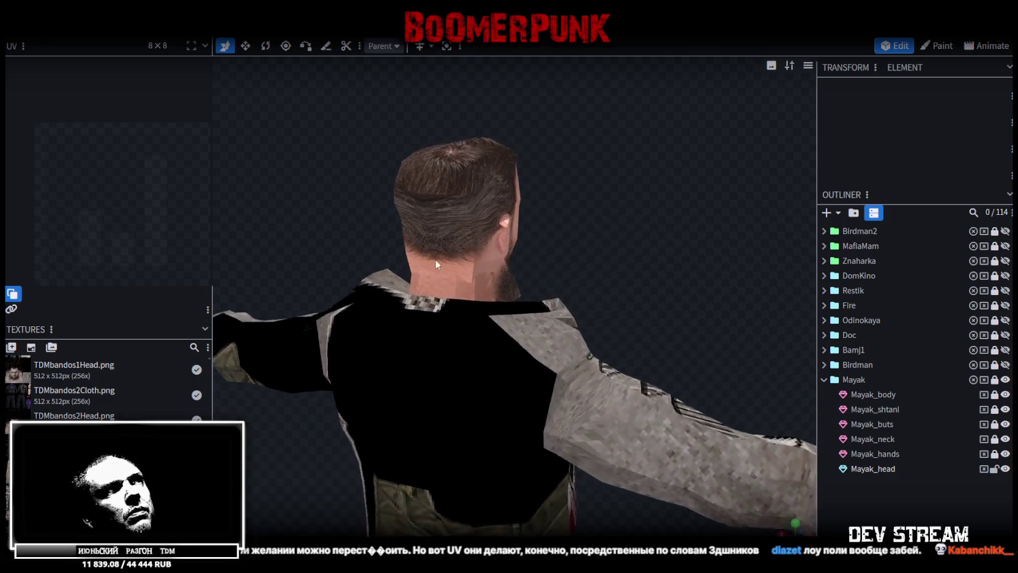
- Narrow the Mayak_head neck edge to a width of 4.593 by moving its two vertices
{"action": "left_click", "coordinate": [434, 263]}
{"action": "mouse_move", "coordinate": [522, 259]}
{"action": "left_mouse_down"}
{"action": "mouse_move", "coordinate": [655, 235]}
{"action": "mouse_move", "coordinate": [483, 110]}
{"action": "left_mouse_up"}
{"action": "left_click", "coordinate": [474, 46]}
{"action": "left_click", "coordinate": [381, 245]}
{"action": "left_click", "coordinate": [498, 243], "text": "shift"}
{"action": "key", "text": "v"}
{"action": "left_click_drag", "start_coordinate": [471, 246], "coordinate": [497, 244]}
{"action": "mouse_move", "coordinate": [547, 223]}
{"action": "left_mouse_down"}
{"action": "mouse_move", "coordinate": [400, 189]}
{"action": "mouse_move", "coordinate": [282, 196]}
{"action": "left_mouse_up"}
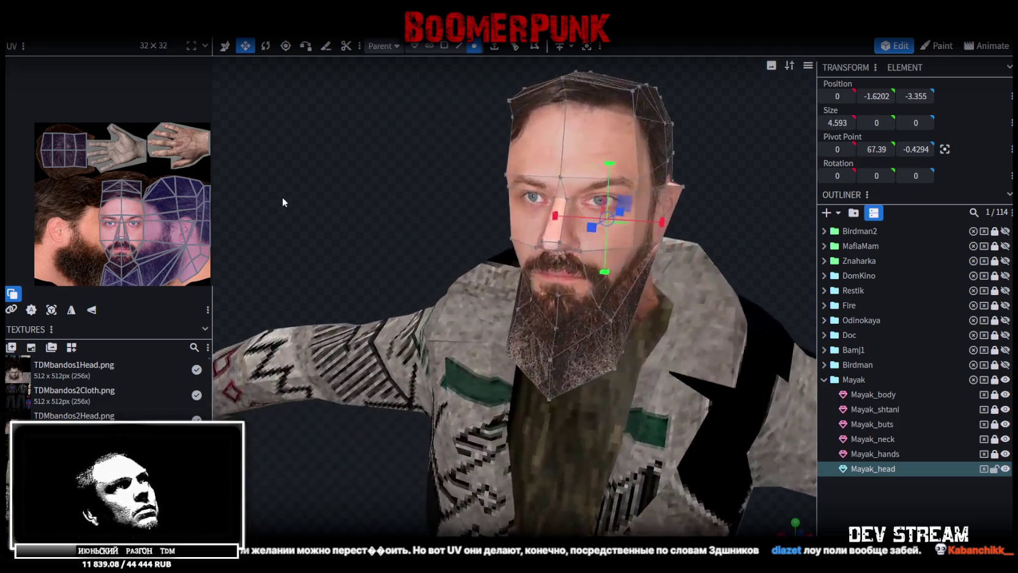
- Stretch the side-of-head faces taller
{"action": "scroll", "coordinate": [155, 178], "scroll_direction": "down", "scroll_amount": 1}
{"action": "mouse_move", "coordinate": [399, 162]}
{"action": "left_mouse_down"}
{"action": "mouse_move", "coordinate": [518, 168]}
{"action": "mouse_move", "coordinate": [641, 206]}
{"action": "left_mouse_up"}
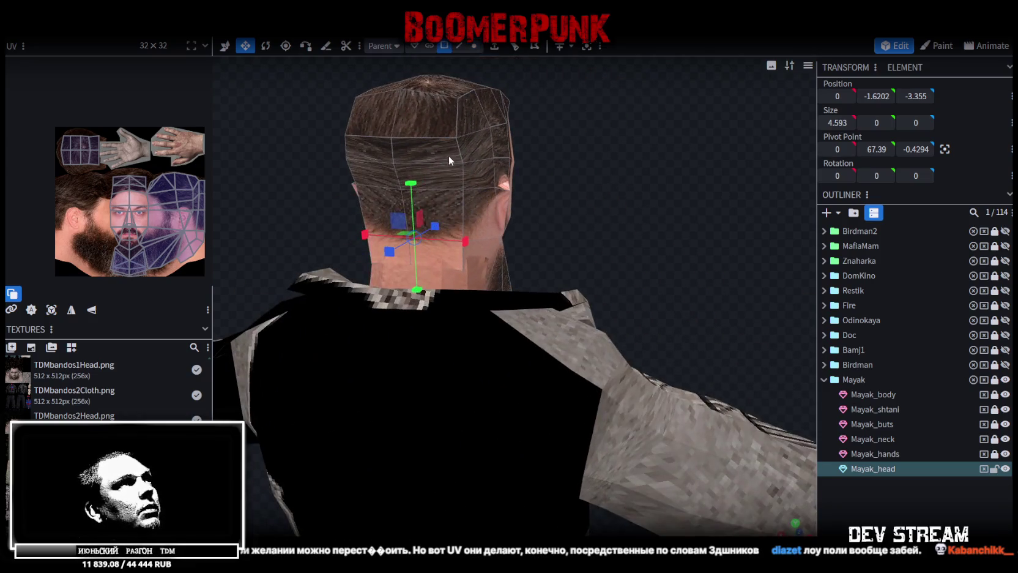
{"action": "left_click", "coordinate": [450, 166]}
{"action": "mouse_move", "coordinate": [636, 246]}
{"action": "left_mouse_down"}
{"action": "mouse_move", "coordinate": [715, 244]}
{"action": "mouse_move", "coordinate": [640, 207]}
{"action": "left_mouse_up"}
{"action": "left_click", "coordinate": [514, 244]}
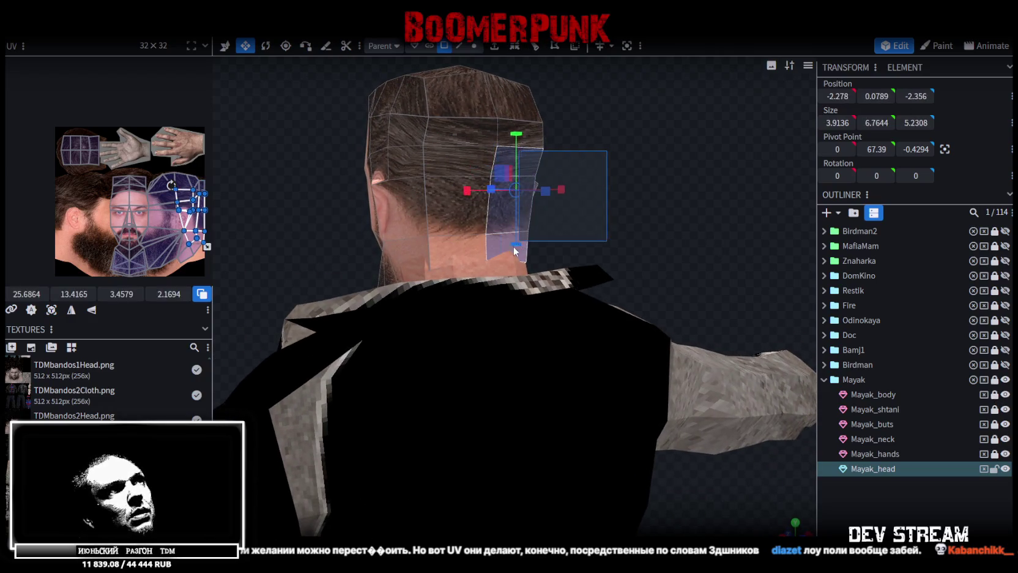
{"action": "mouse_move", "coordinate": [514, 245]}
{"action": "left_mouse_down"}
{"action": "mouse_move", "coordinate": [414, 201]}
{"action": "mouse_move", "coordinate": [385, 244]}
{"action": "mouse_move", "coordinate": [463, 252]}
{"action": "left_mouse_up"}
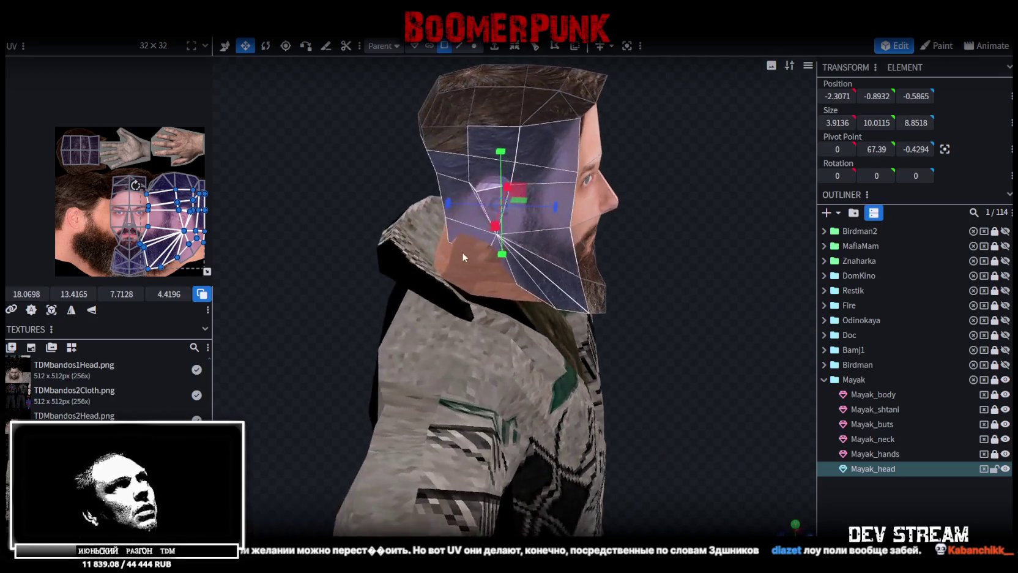
{"action": "left_click_drag", "start_coordinate": [554, 100], "coordinate": [448, 122]}
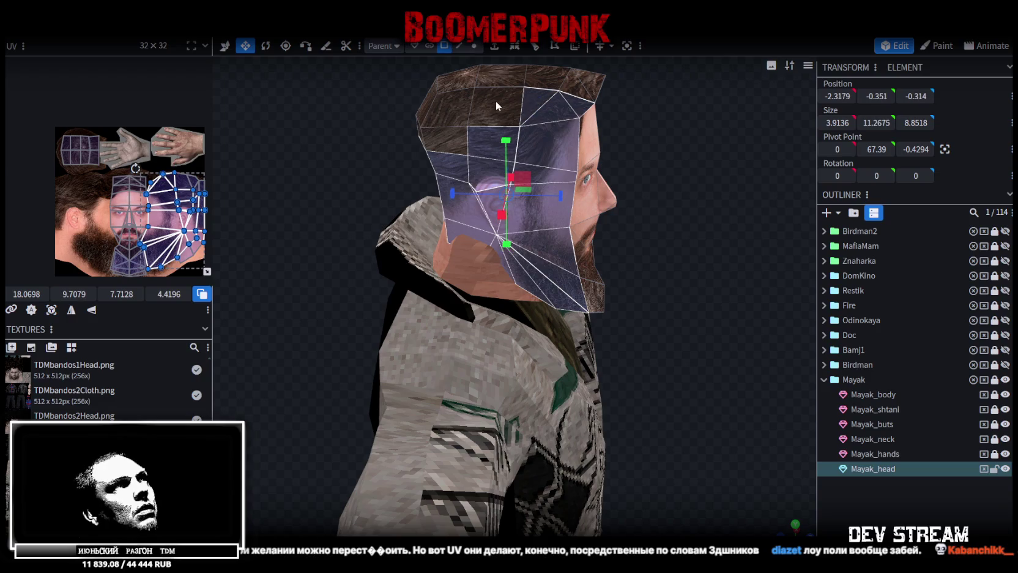
- Check the head from the front and side, then hide all the Mayak parts
{"action": "mouse_move", "coordinate": [326, 193]}
{"action": "left_mouse_down"}
{"action": "mouse_move", "coordinate": [380, 153]}
{"action": "mouse_move", "coordinate": [249, 161]}
{"action": "left_mouse_up"}
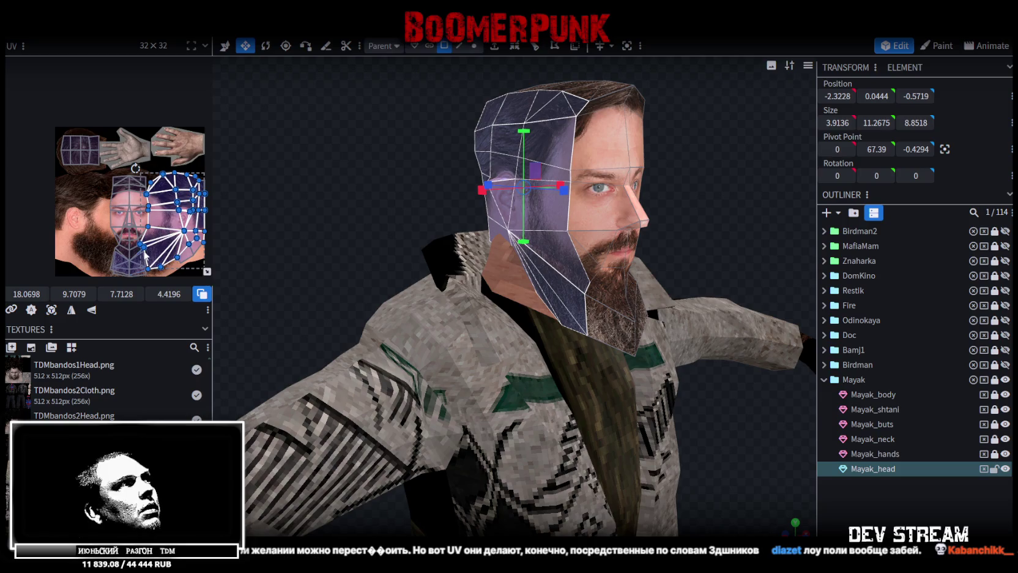
{"action": "scroll", "coordinate": [146, 256], "scroll_direction": "up", "scroll_amount": 3}
{"action": "scroll", "coordinate": [146, 255], "scroll_direction": "up", "scroll_amount": 2}
{"action": "mouse_move", "coordinate": [711, 205]}
{"action": "left_mouse_down"}
{"action": "mouse_move", "coordinate": [615, 190]}
{"action": "mouse_move", "coordinate": [718, 191]}
{"action": "mouse_move", "coordinate": [636, 103]}
{"action": "mouse_move", "coordinate": [730, 225]}
{"action": "left_mouse_up"}
{"action": "scroll", "coordinate": [133, 196], "scroll_direction": "down", "scroll_amount": 3}
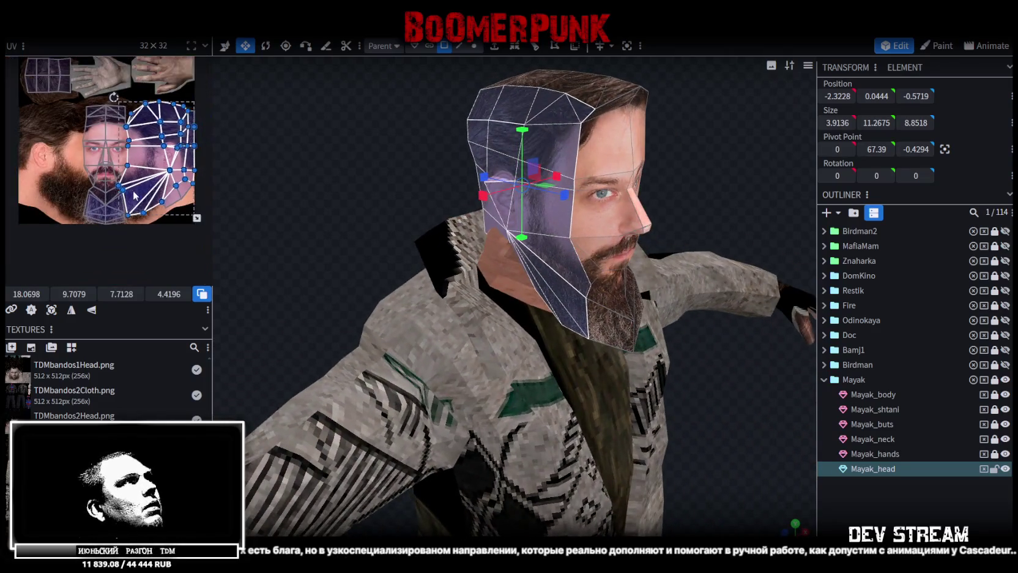
{"action": "mouse_move", "coordinate": [345, 267]}
{"action": "left_mouse_down"}
{"action": "mouse_move", "coordinate": [416, 235]}
{"action": "mouse_move", "coordinate": [632, 335]}
{"action": "left_mouse_up"}
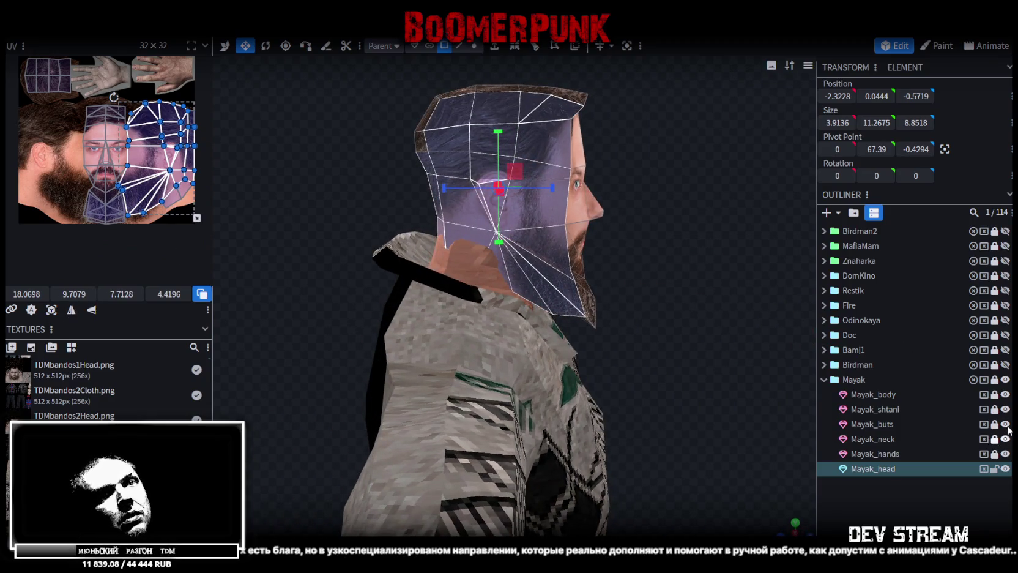
{"action": "left_click", "coordinate": [1005, 380]}
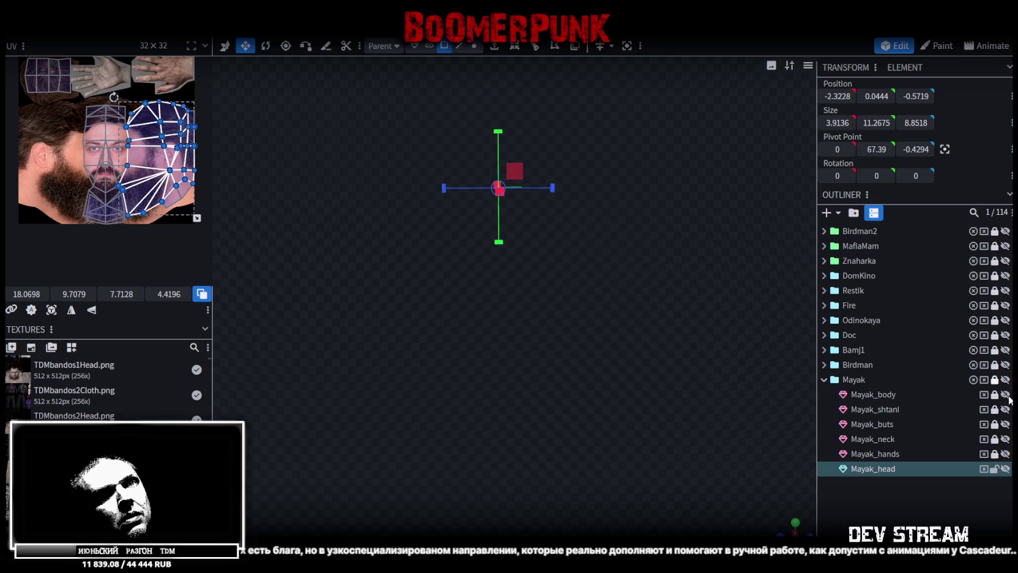
- Isolate Mayak_head, mirror the lower-side face UVs horizontally and slide them left across the photo
{"action": "left_click", "coordinate": [1006, 469]}
{"action": "left_click_drag", "start_coordinate": [500, 423], "coordinate": [553, 332]}
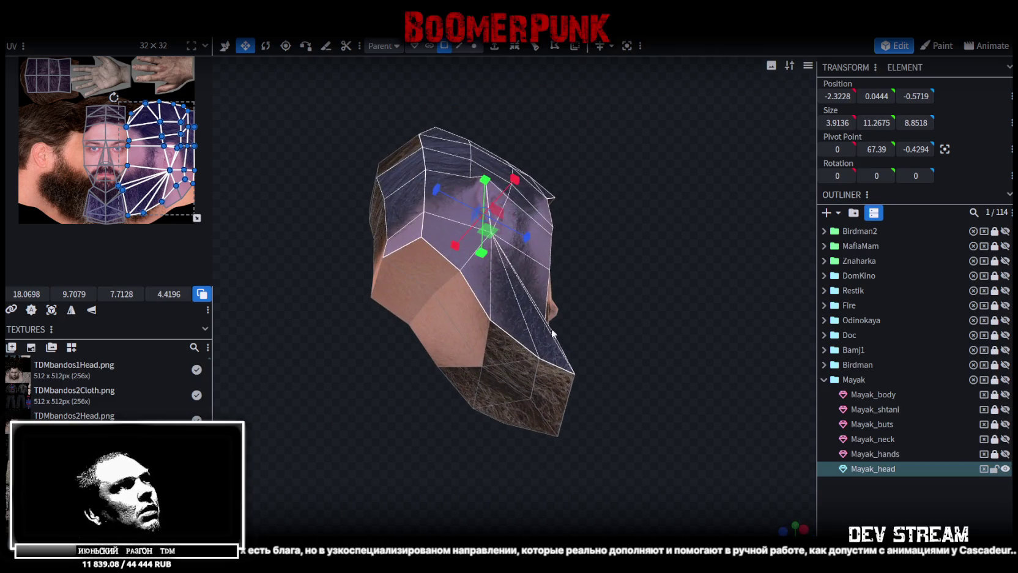
{"action": "left_click", "coordinate": [464, 328], "text": "shift"}
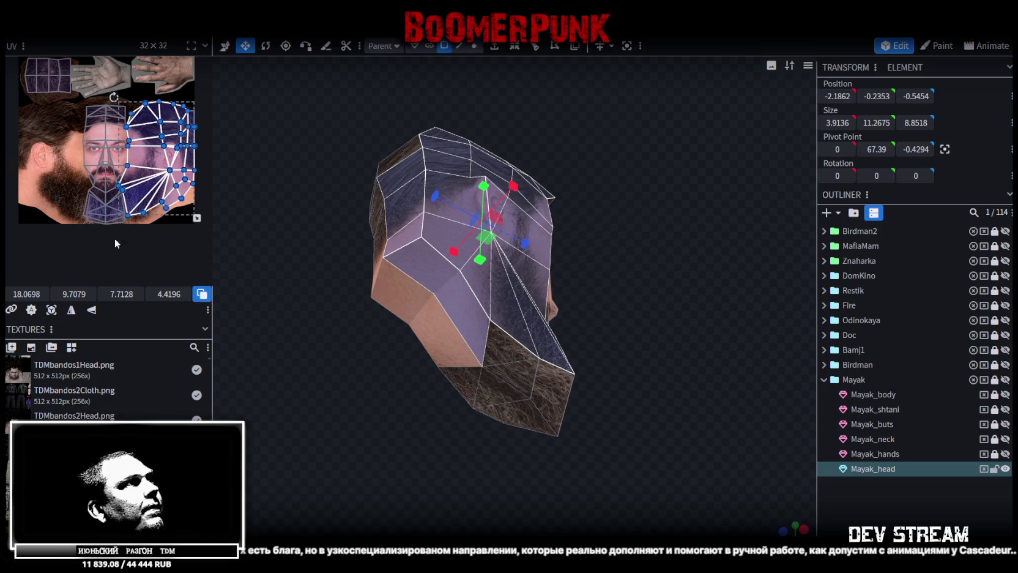
{"action": "left_click", "coordinate": [71, 310]}
{"action": "left_click_drag", "start_coordinate": [8, 297], "coordinate": [6, 294]}
{"action": "scroll", "coordinate": [46, 132], "scroll_direction": "up", "scroll_amount": 2}
{"action": "scroll", "coordinate": [45, 132], "scroll_direction": "up", "scroll_amount": 3}
{"action": "scroll", "coordinate": [158, 195], "scroll_direction": "up", "scroll_amount": 3}
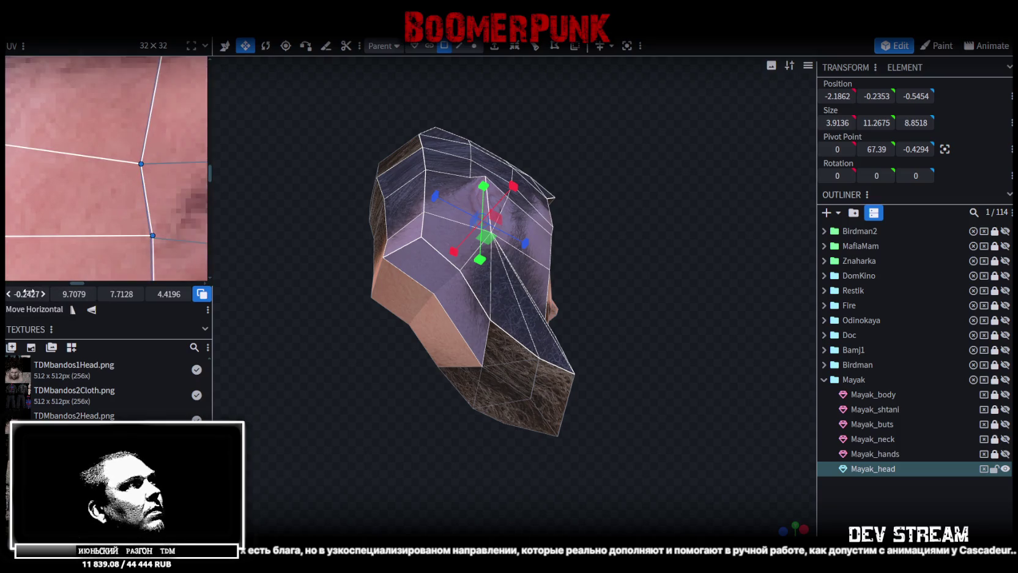
{"action": "left_click_drag", "start_coordinate": [25, 294], "coordinate": [22, 294]}
{"action": "scroll", "coordinate": [114, 160], "scroll_direction": "down", "scroll_amount": 3}
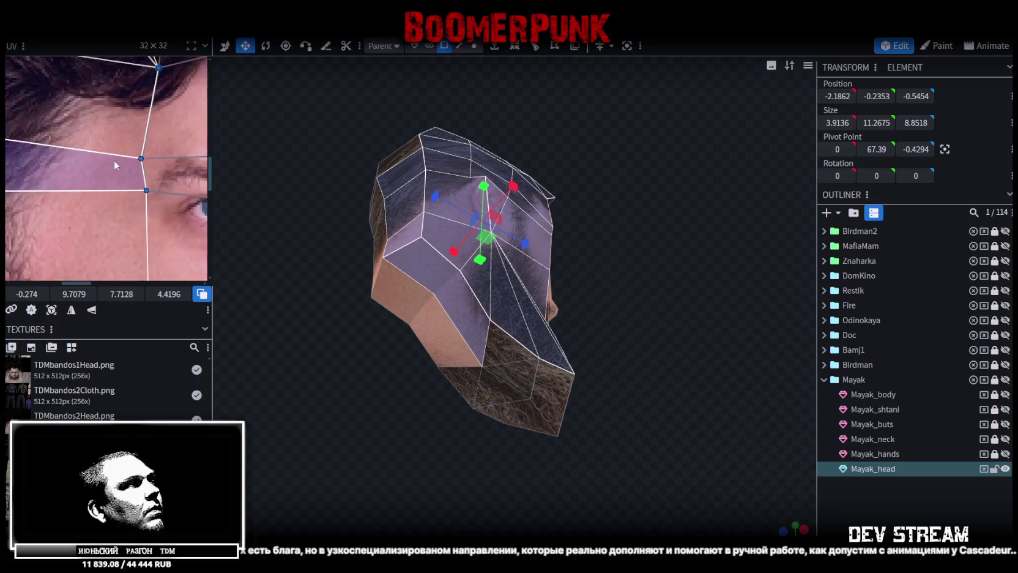
{"action": "scroll", "coordinate": [76, 176], "scroll_direction": "down", "scroll_amount": 3}
- Shift the UV face below the ear slightly right, to an offset of 0.001
{"action": "middle_click_drag", "start_coordinate": [75, 175], "coordinate": [142, 125]}
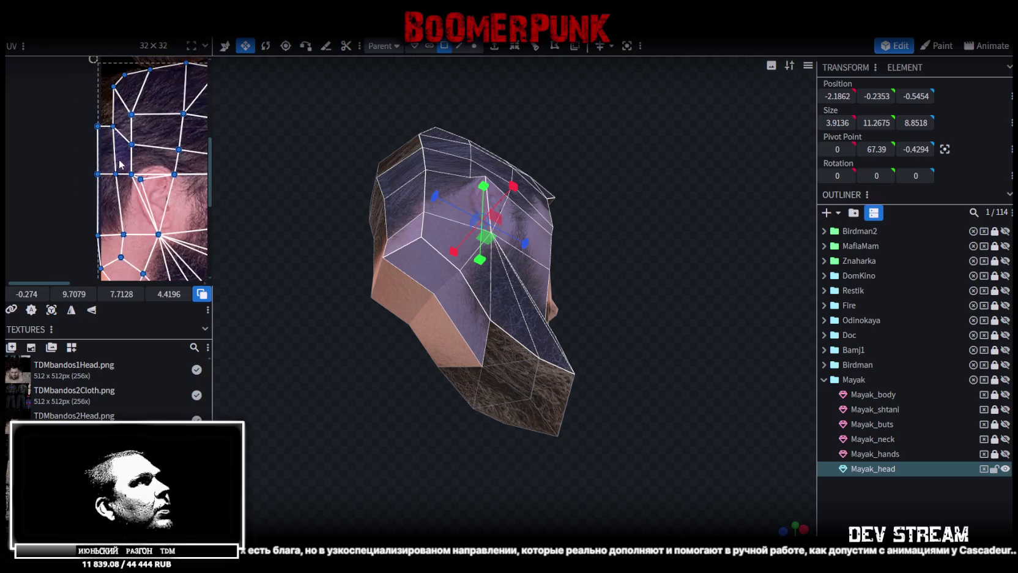
{"action": "middle_click_drag", "start_coordinate": [142, 124], "coordinate": [142, 158]}
{"action": "left_click_drag", "start_coordinate": [113, 255], "coordinate": [79, 80]}
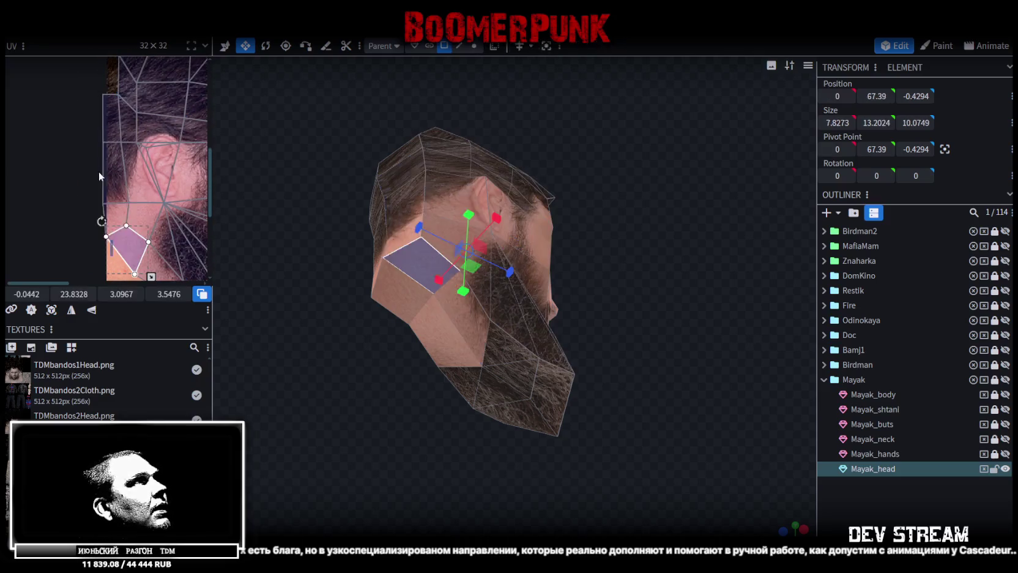
{"action": "scroll", "coordinate": [108, 140], "scroll_direction": "down", "scroll_amount": 2}
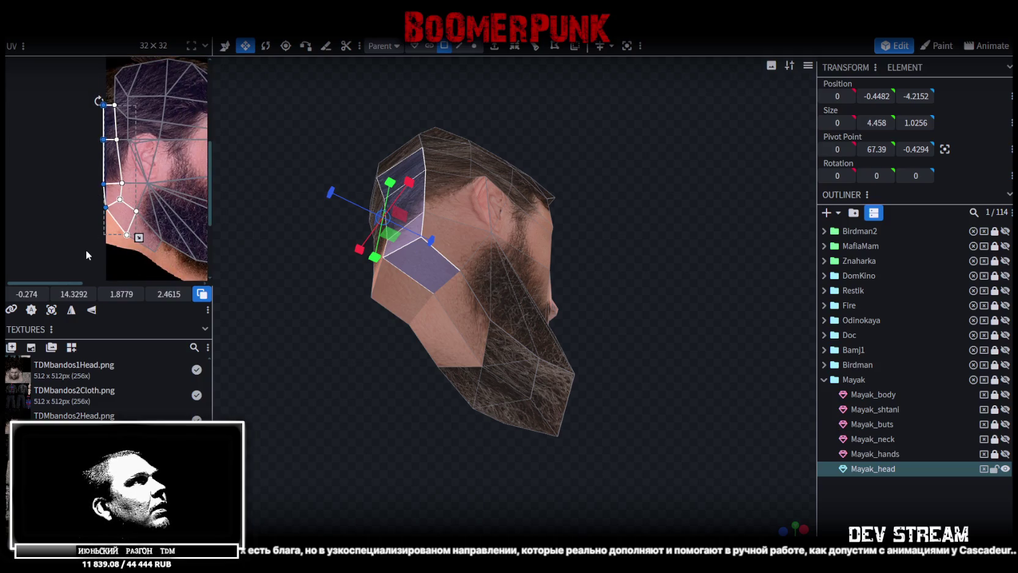
{"action": "mouse_move", "coordinate": [25, 294]}
{"action": "left_mouse_down"}
{"action": "mouse_move", "coordinate": [38, 294]}
{"action": "mouse_move", "coordinate": [28, 294]}
{"action": "left_mouse_up"}
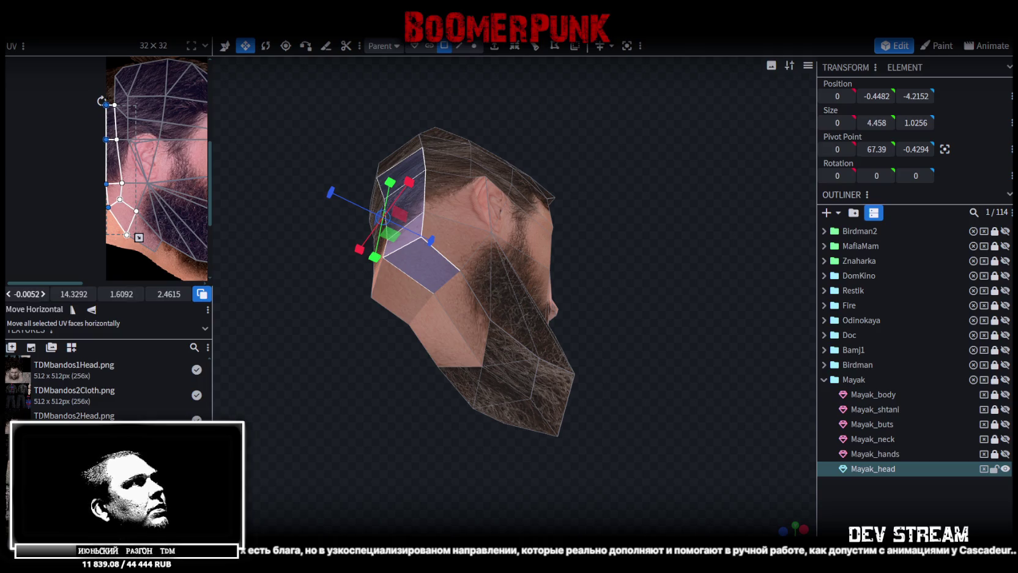
{"action": "left_click_drag", "start_coordinate": [28, 295], "coordinate": [28, 294]}
{"action": "scroll", "coordinate": [110, 115], "scroll_direction": "up", "scroll_amount": 2}
{"action": "scroll", "coordinate": [88, 155], "scroll_direction": "up", "scroll_amount": 2}
{"action": "scroll", "coordinate": [89, 152], "scroll_direction": "up", "scroll_amount": 1}
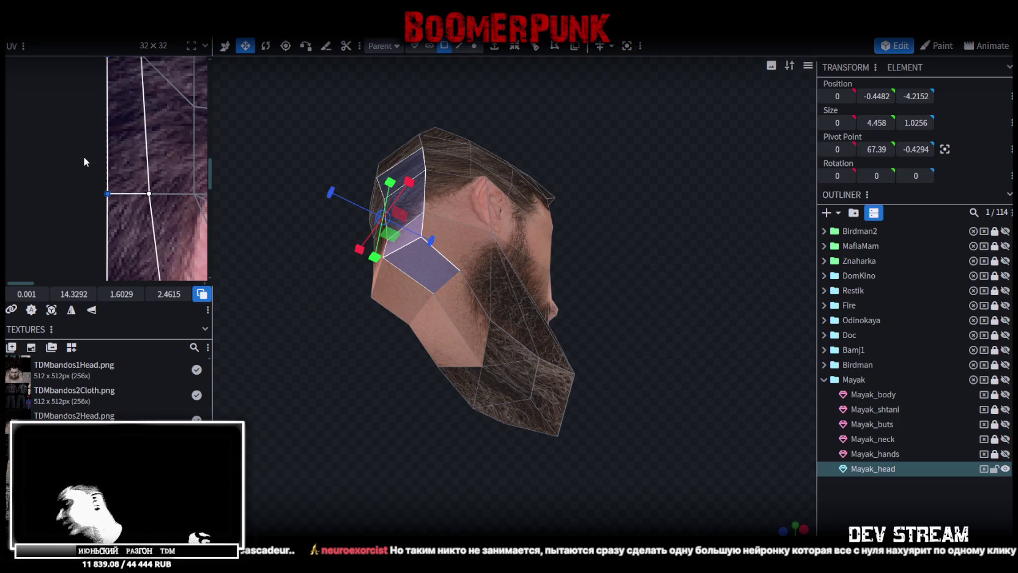
- Pull a forehead UV corner so the photo's hair fits the top of the head
{"action": "mouse_move", "coordinate": [489, 228]}
{"action": "left_mouse_down"}
{"action": "mouse_move", "coordinate": [559, 258]}
{"action": "mouse_move", "coordinate": [550, 289]}
{"action": "mouse_move", "coordinate": [649, 321]}
{"action": "mouse_move", "coordinate": [601, 225]}
{"action": "mouse_move", "coordinate": [672, 267]}
{"action": "left_mouse_up"}
{"action": "scroll", "coordinate": [169, 133], "scroll_direction": "down", "scroll_amount": 2}
{"action": "scroll", "coordinate": [169, 133], "scroll_direction": "down", "scroll_amount": 2}
{"action": "scroll", "coordinate": [140, 141], "scroll_direction": "down", "scroll_amount": 2}
{"action": "scroll", "coordinate": [120, 145], "scroll_direction": "up", "scroll_amount": 5}
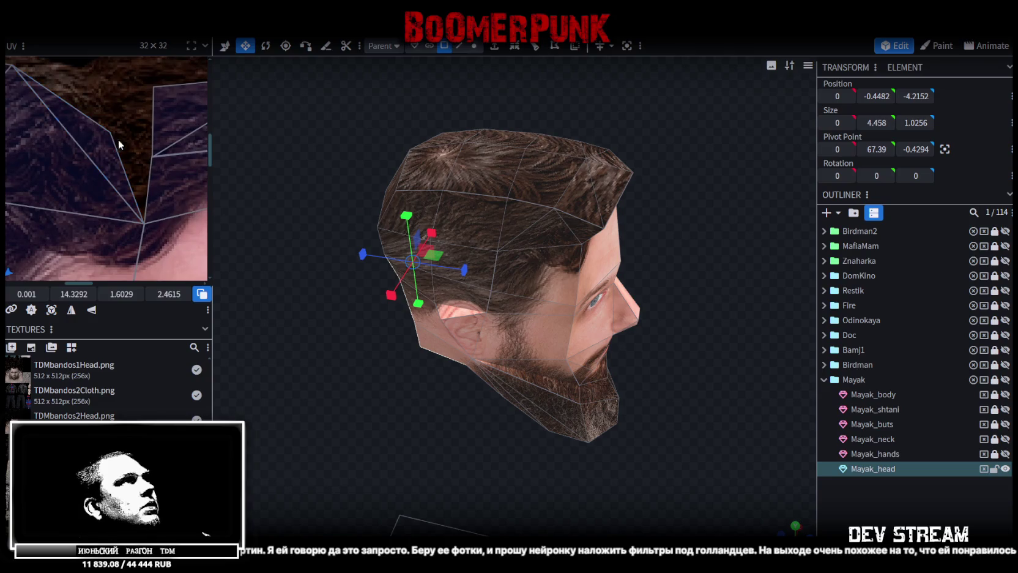
{"action": "scroll", "coordinate": [119, 145], "scroll_direction": "down", "scroll_amount": 3}
{"action": "scroll", "coordinate": [5, 152], "scroll_direction": "up", "scroll_amount": 2}
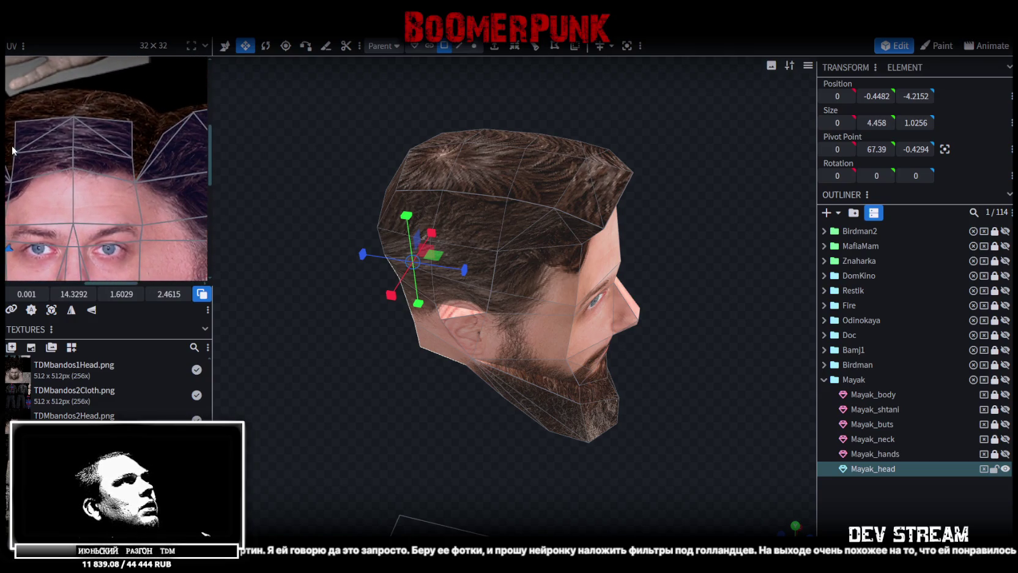
{"action": "mouse_move", "coordinate": [161, 125]}
{"action": "left_mouse_down"}
{"action": "mouse_move", "coordinate": [170, 135]}
{"action": "mouse_move", "coordinate": [147, 138]}
{"action": "left_mouse_up"}
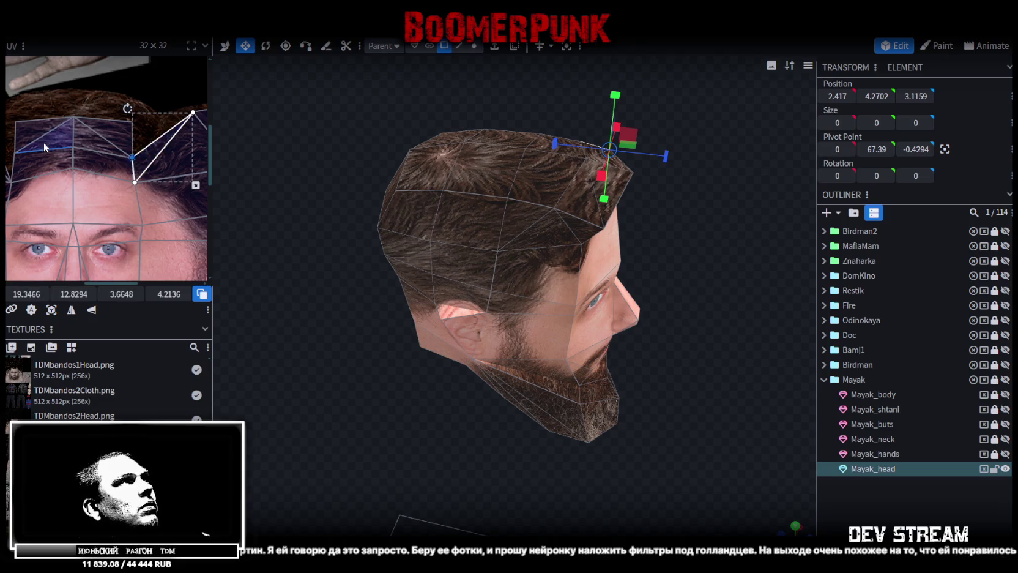
{"action": "scroll", "coordinate": [99, 147], "scroll_direction": "left", "scroll_amount": 3}
{"action": "left_click", "coordinate": [87, 142]}
{"action": "left_click_drag", "start_coordinate": [96, 153], "coordinate": [141, 164]}
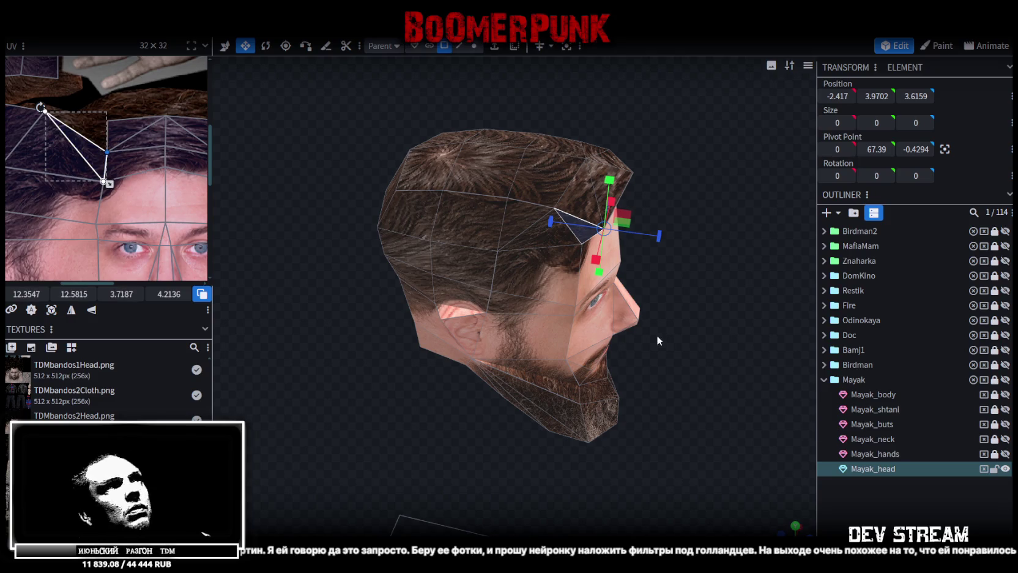
- Orbit to a frontal view to check the forehead texture
{"action": "left_click_drag", "start_coordinate": [656, 334], "coordinate": [646, 306]}
{"action": "left_click", "coordinate": [692, 268]}
{"action": "mouse_move", "coordinate": [692, 268]}
{"action": "left_mouse_down"}
{"action": "mouse_move", "coordinate": [516, 251]}
{"action": "mouse_move", "coordinate": [566, 248]}
{"action": "mouse_move", "coordinate": [295, 301]}
{"action": "mouse_move", "coordinate": [831, 444]}
{"action": "left_mouse_up"}
{"action": "mouse_move", "coordinate": [874, 496]}
{"action": "left_mouse_down"}
{"action": "mouse_move", "coordinate": [719, 310]}
{"action": "mouse_move", "coordinate": [700, 268]}
{"action": "mouse_move", "coordinate": [833, 223]}
{"action": "mouse_move", "coordinate": [804, 190]}
{"action": "mouse_move", "coordinate": [538, 267]}
{"action": "mouse_move", "coordinate": [423, 221]}
{"action": "mouse_move", "coordinate": [411, 202]}
{"action": "mouse_move", "coordinate": [511, 214]}
{"action": "mouse_move", "coordinate": [536, 242]}
{"action": "left_mouse_up"}
- Pull the beard's jaw UV vertex upward so the beard lines up on one side
{"action": "left_click", "coordinate": [511, 350]}
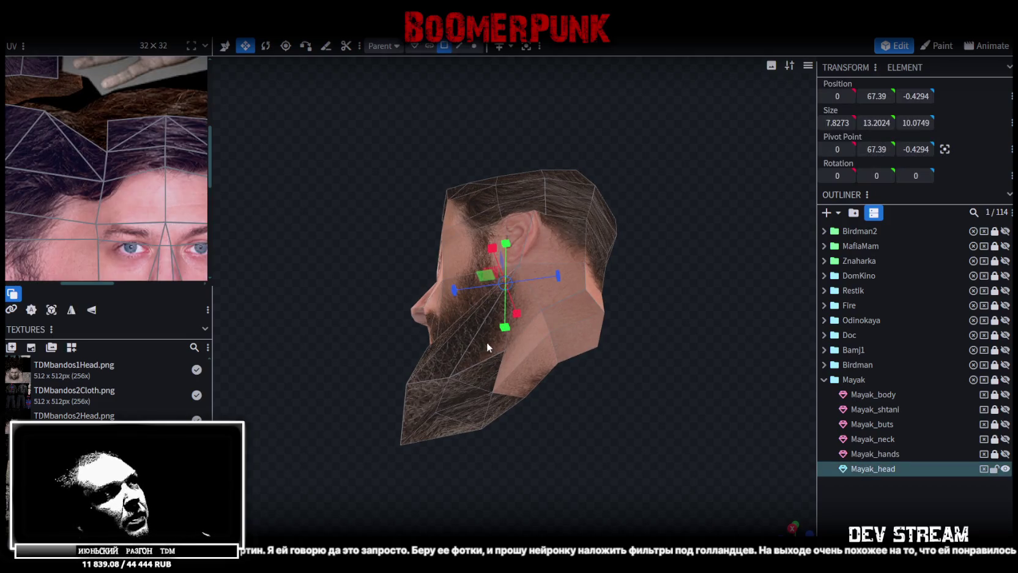
{"action": "scroll", "coordinate": [200, 265], "scroll_direction": "down", "scroll_amount": 5}
{"action": "scroll", "coordinate": [80, 198], "scroll_direction": "up", "scroll_amount": 2}
{"action": "scroll", "coordinate": [131, 206], "scroll_direction": "up", "scroll_amount": 4}
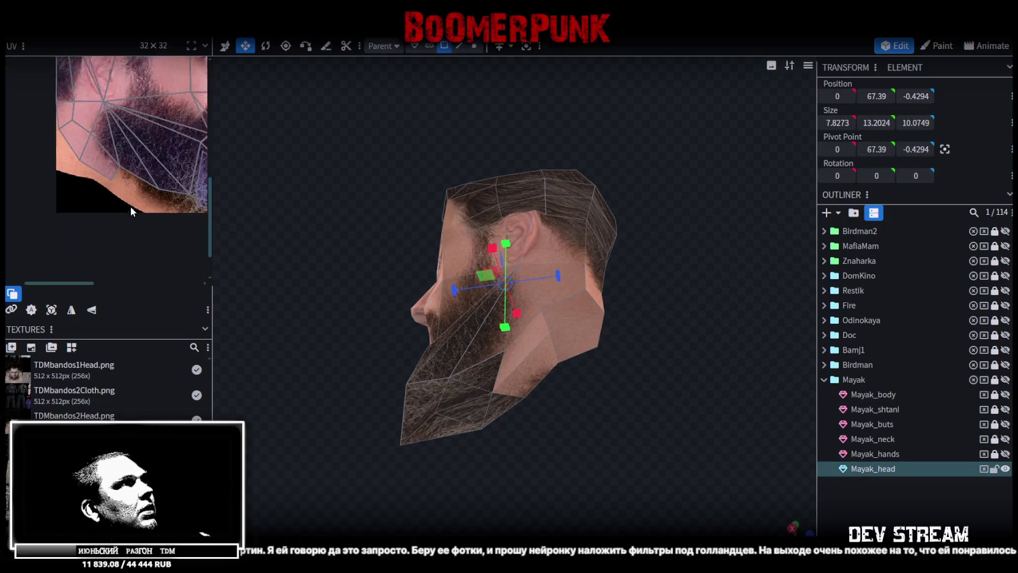
{"action": "scroll", "coordinate": [118, 162], "scroll_direction": "up", "scroll_amount": 1}
{"action": "left_click", "coordinate": [112, 146]}
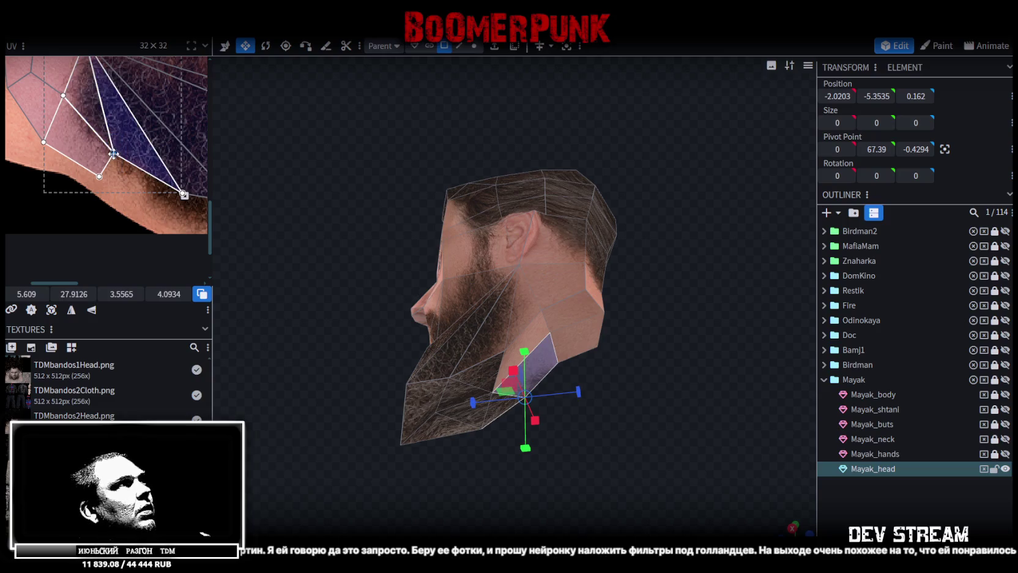
{"action": "left_click_drag", "start_coordinate": [113, 153], "coordinate": [109, 118]}
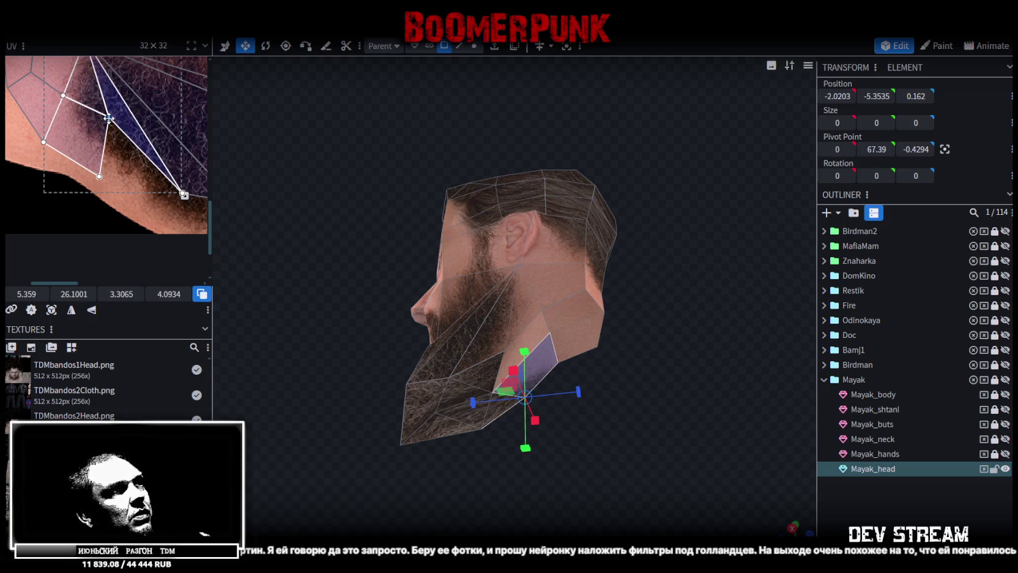
{"action": "left_click_drag", "start_coordinate": [676, 386], "coordinate": [471, 370]}
{"action": "scroll", "coordinate": [159, 172], "scroll_direction": "down", "scroll_amount": 3}
{"action": "scroll", "coordinate": [97, 175], "scroll_direction": "up", "scroll_amount": 2}
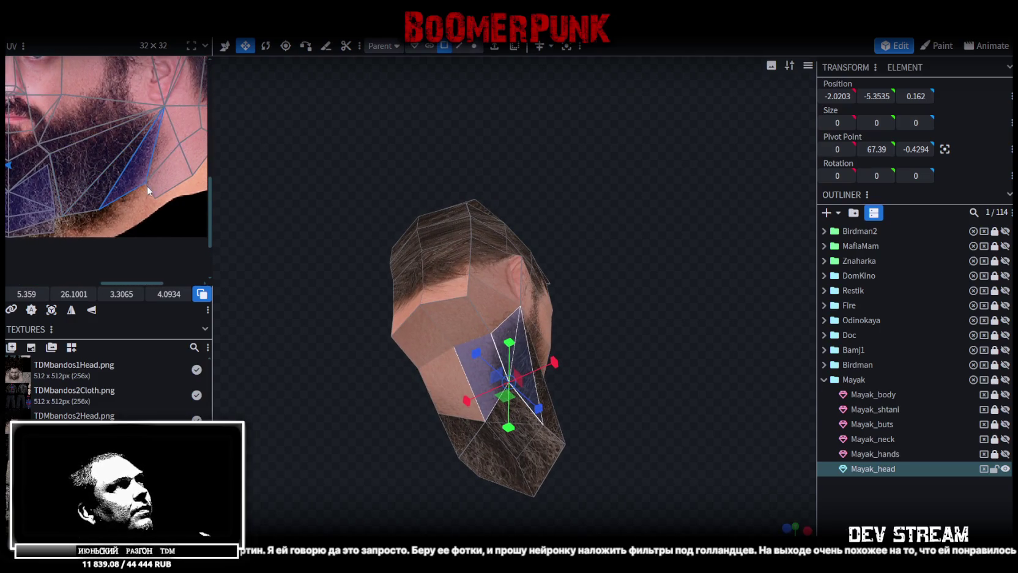
- Raise the mirrored jaw UV vertex to match, then inspect the head in three-quarter view
{"action": "left_click", "coordinate": [140, 173]}
{"action": "scroll", "coordinate": [153, 168], "scroll_direction": "up", "scroll_amount": 2}
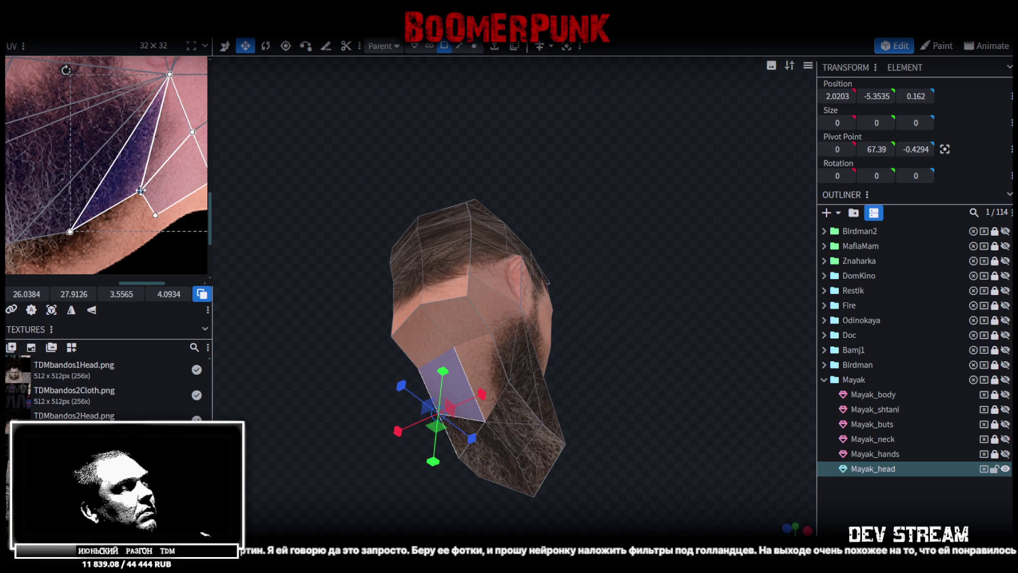
{"action": "left_click_drag", "start_coordinate": [140, 190], "coordinate": [137, 157]}
{"action": "left_click", "coordinate": [720, 436]}
{"action": "mouse_move", "coordinate": [720, 437]}
{"action": "left_mouse_down"}
{"action": "mouse_move", "coordinate": [592, 396]}
{"action": "mouse_move", "coordinate": [524, 431]}
{"action": "mouse_move", "coordinate": [547, 374]}
{"action": "mouse_move", "coordinate": [520, 399]}
{"action": "mouse_move", "coordinate": [418, 440]}
{"action": "mouse_move", "coordinate": [494, 386]}
{"action": "left_mouse_up"}
{"action": "left_click", "coordinate": [493, 386]}
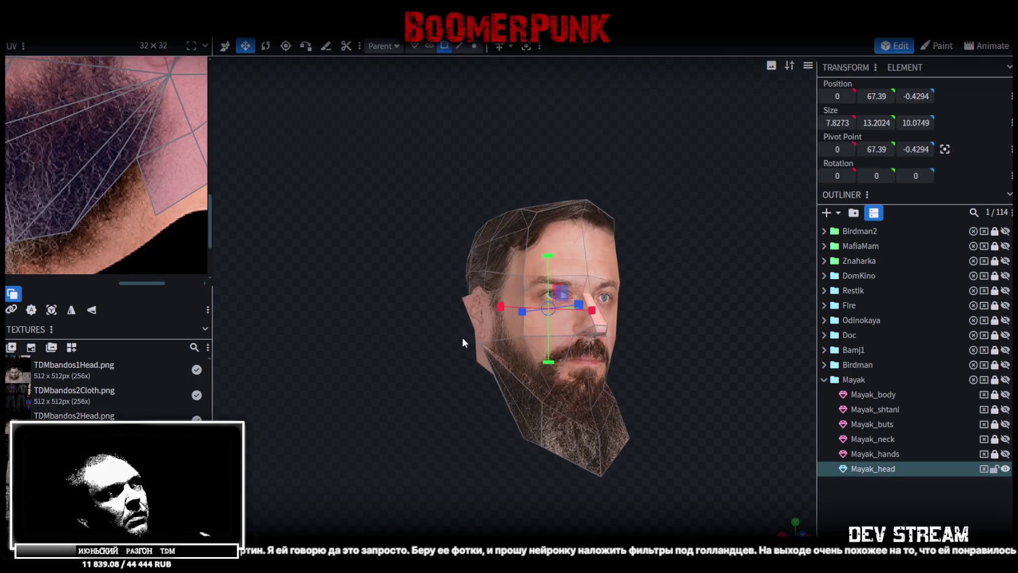
{"action": "mouse_move", "coordinate": [356, 301]}
{"action": "left_mouse_down"}
{"action": "mouse_move", "coordinate": [366, 308]}
{"action": "mouse_move", "coordinate": [353, 314]}
{"action": "mouse_move", "coordinate": [449, 316]}
{"action": "mouse_move", "coordinate": [342, 319]}
{"action": "mouse_move", "coordinate": [338, 332]}
{"action": "left_mouse_up"}
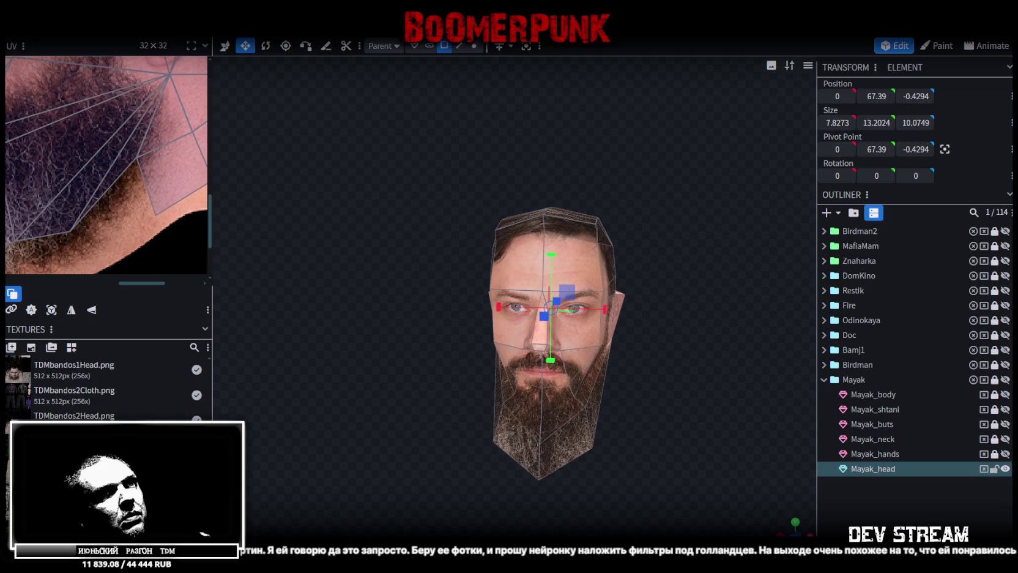
{"action": "left_click", "coordinate": [670, 419]}
{"action": "mouse_move", "coordinate": [670, 419]}
{"action": "left_mouse_down"}
{"action": "mouse_move", "coordinate": [647, 372]}
{"action": "mouse_move", "coordinate": [621, 358]}
{"action": "mouse_move", "coordinate": [531, 379]}
{"action": "mouse_move", "coordinate": [517, 368]}
{"action": "left_mouse_up"}
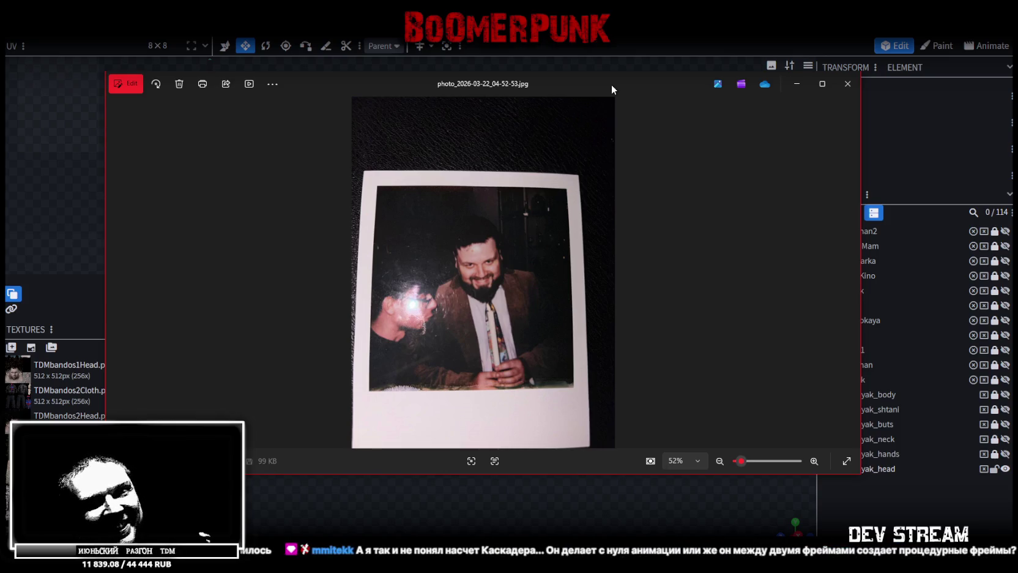
{"action": "key", "text": "alt+F4"}
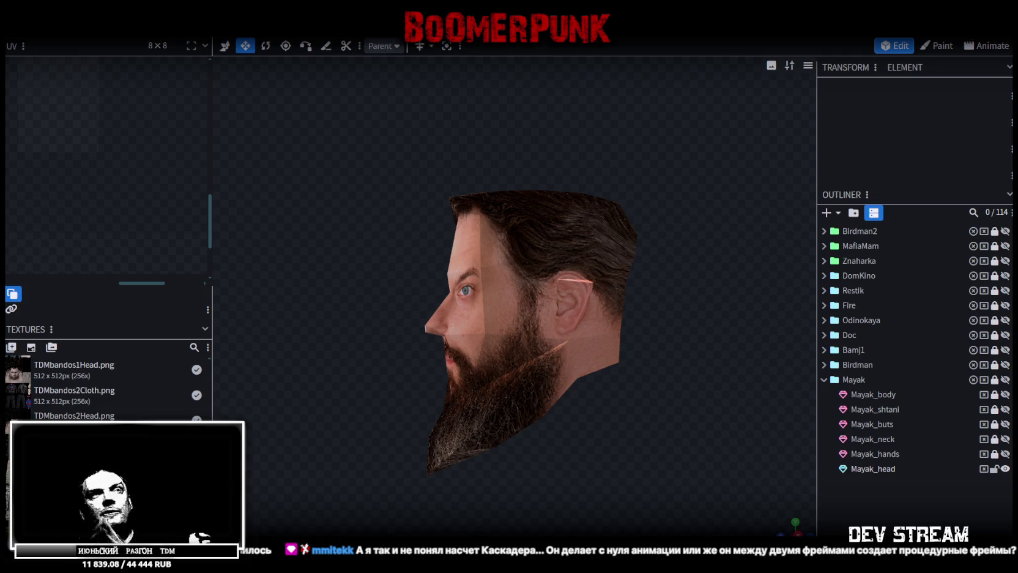
- Zoom in, select Mayak_head, inspect its face from several angles, then unhide Mayak_neck
{"action": "scroll", "coordinate": [592, 466], "scroll_direction": "up", "scroll_amount": 3}
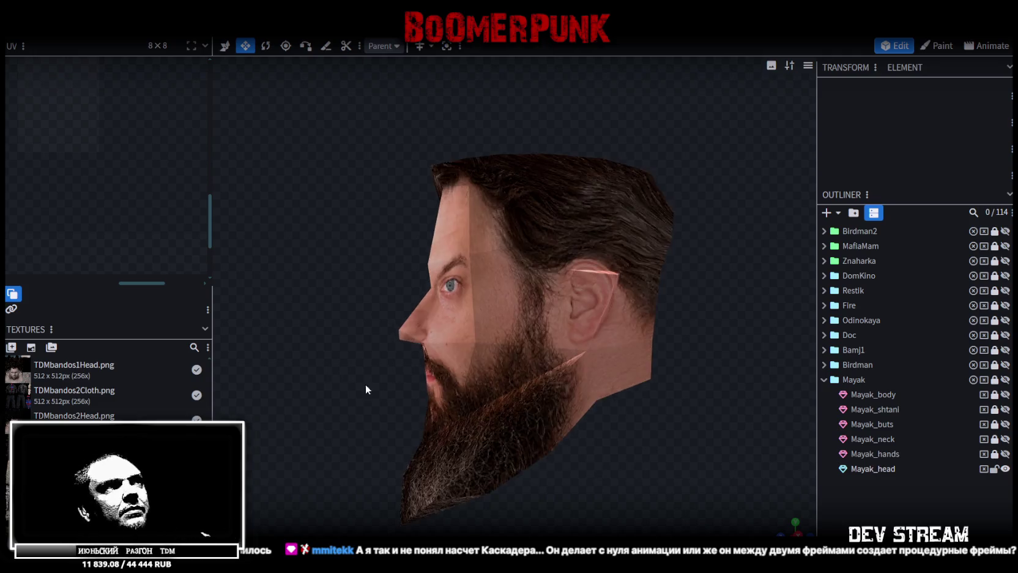
{"action": "left_click_drag", "start_coordinate": [366, 383], "coordinate": [575, 309]}
{"action": "left_click", "coordinate": [574, 309]}
{"action": "mouse_move", "coordinate": [718, 368]}
{"action": "left_mouse_down"}
{"action": "mouse_move", "coordinate": [639, 404]}
{"action": "mouse_move", "coordinate": [541, 377]}
{"action": "mouse_move", "coordinate": [547, 321]}
{"action": "mouse_move", "coordinate": [665, 261]}
{"action": "mouse_move", "coordinate": [667, 228]}
{"action": "mouse_move", "coordinate": [617, 228]}
{"action": "mouse_move", "coordinate": [554, 293]}
{"action": "mouse_move", "coordinate": [361, 273]}
{"action": "mouse_move", "coordinate": [410, 238]}
{"action": "mouse_move", "coordinate": [335, 258]}
{"action": "left_mouse_up"}
{"action": "mouse_move", "coordinate": [595, 338]}
{"action": "left_mouse_down"}
{"action": "mouse_move", "coordinate": [688, 369]}
{"action": "mouse_move", "coordinate": [772, 348]}
{"action": "mouse_move", "coordinate": [552, 315]}
{"action": "left_mouse_up"}
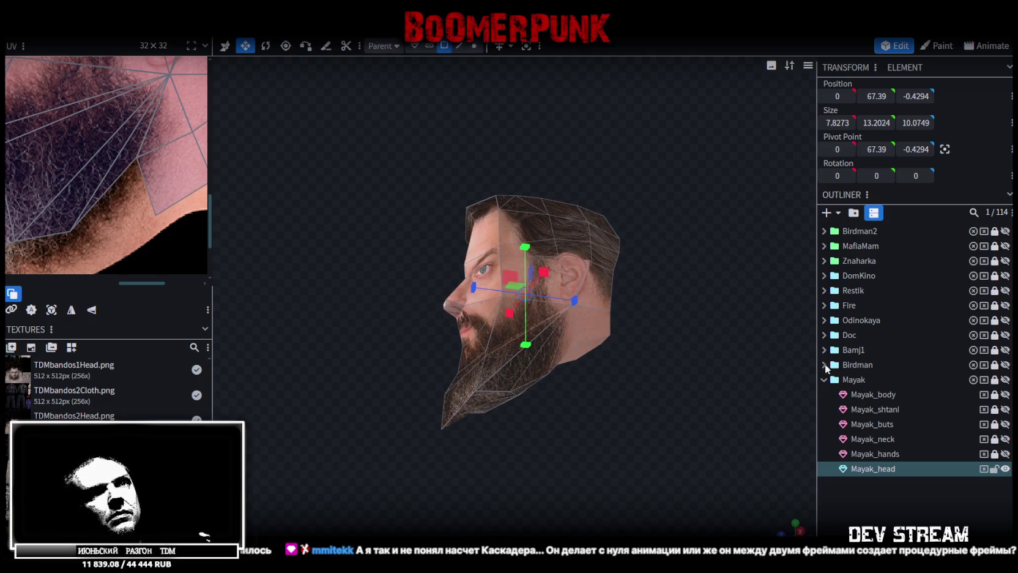
{"action": "left_click", "coordinate": [1005, 439]}
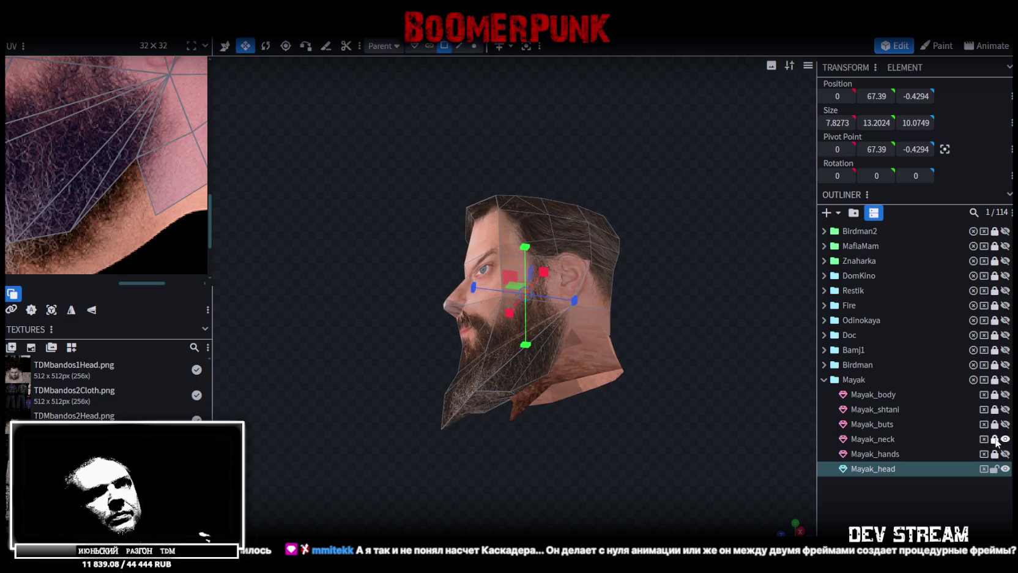
- Move and scale the Mayak_neck UV island onto the photo's neck skin, nudging it slightly left
{"action": "left_click", "coordinate": [899, 439]}
{"action": "scroll", "coordinate": [34, 184], "scroll_direction": "down", "scroll_amount": 2}
{"action": "scroll", "coordinate": [40, 187], "scroll_direction": "down", "scroll_amount": 2}
{"action": "scroll", "coordinate": [40, 187], "scroll_direction": "up", "scroll_amount": 2}
{"action": "scroll", "coordinate": [78, 185], "scroll_direction": "up", "scroll_amount": 2}
{"action": "scroll", "coordinate": [78, 186], "scroll_direction": "up", "scroll_amount": 2}
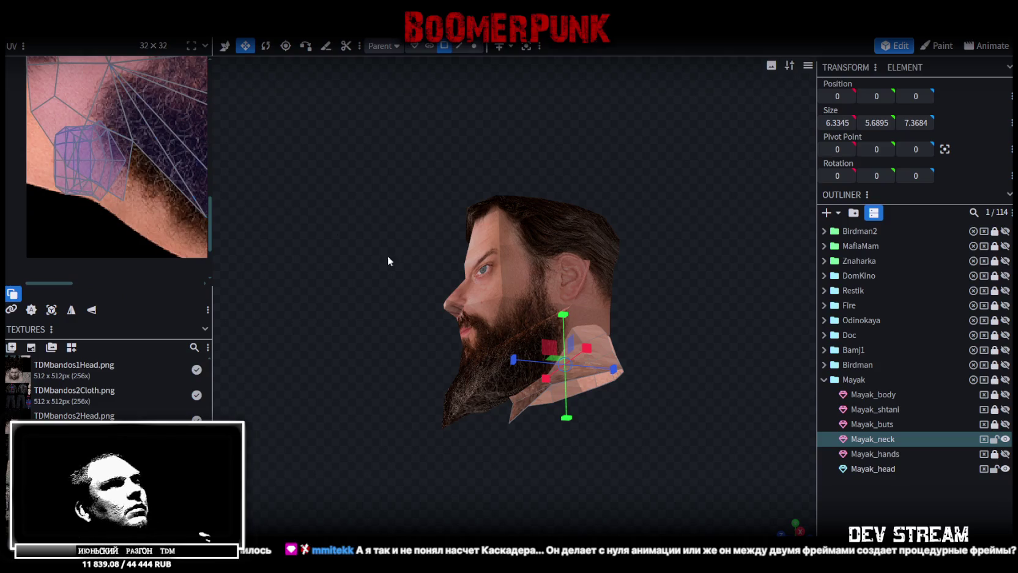
{"action": "left_click", "coordinate": [846, 436]}
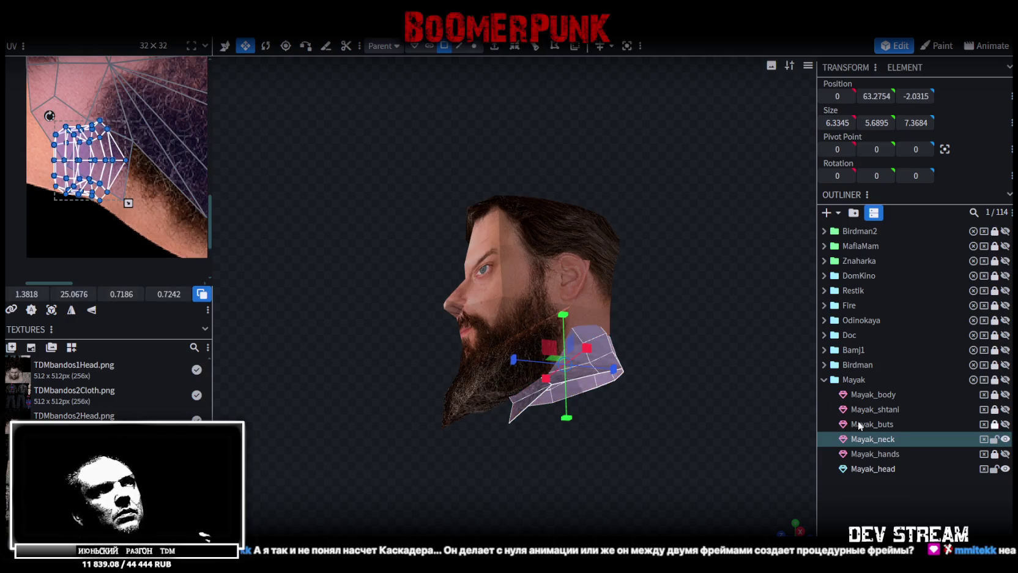
{"action": "left_click_drag", "start_coordinate": [108, 156], "coordinate": [111, 140]}
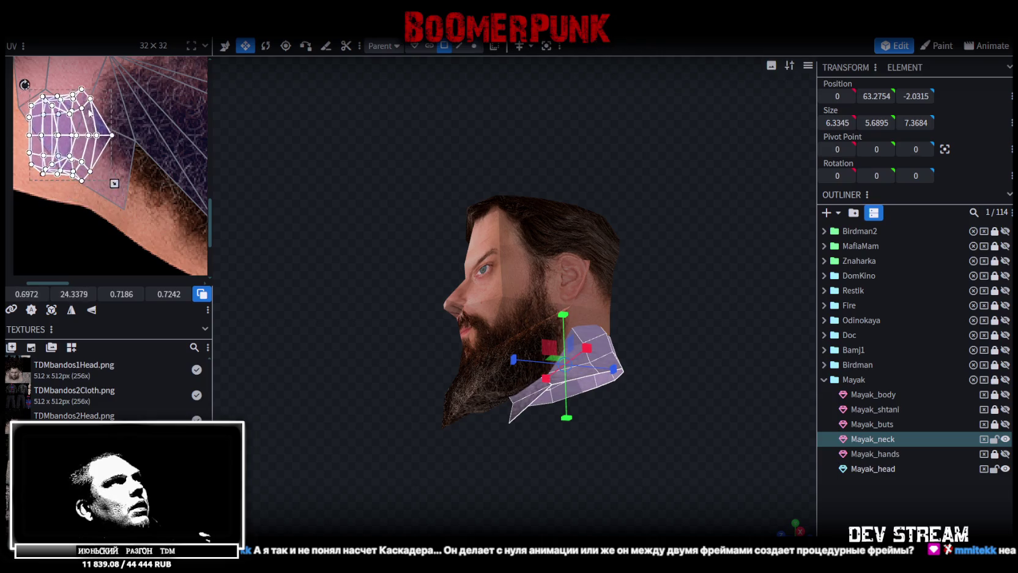
{"action": "left_click_drag", "start_coordinate": [111, 152], "coordinate": [125, 160]}
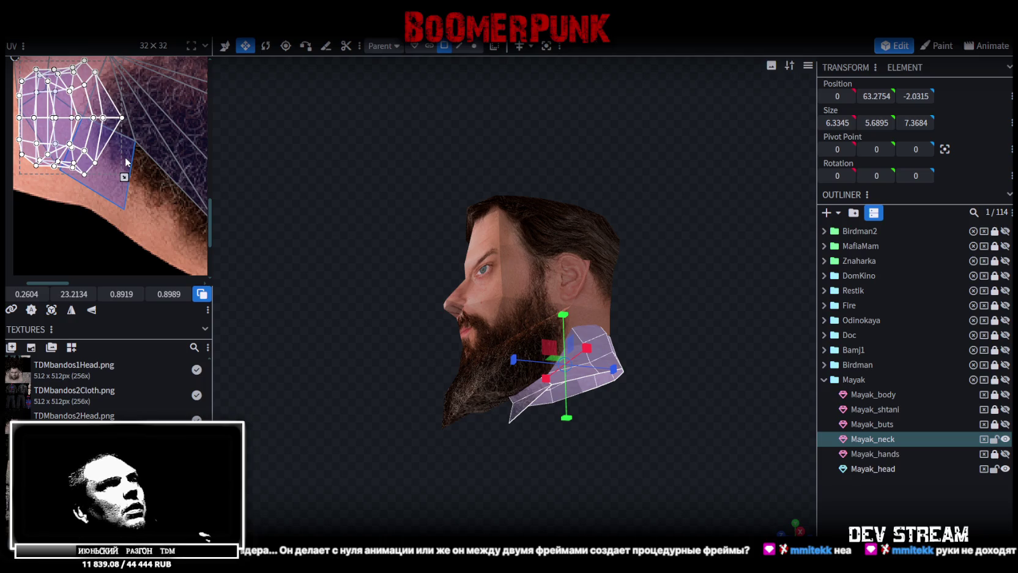
{"action": "mouse_move", "coordinate": [372, 242]}
{"action": "right_mouse_down"}
{"action": "mouse_move", "coordinate": [279, 285]}
{"action": "mouse_move", "coordinate": [385, 335]}
{"action": "right_mouse_up"}
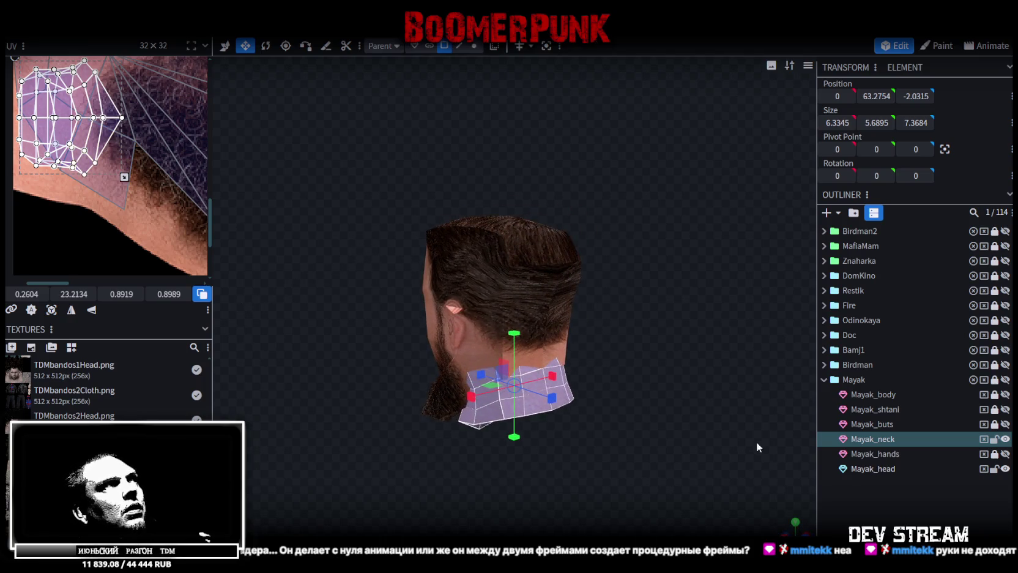
{"action": "scroll", "coordinate": [42, 146], "scroll_direction": "up", "scroll_amount": 2}
{"action": "scroll", "coordinate": [110, 143], "scroll_direction": "up", "scroll_amount": 2}
{"action": "left_click", "coordinate": [96, 143]}
{"action": "key", "text": "Left"}
- Check the neck from several angles, then hide Mayak_head to work on the neck alone
{"action": "left_click", "coordinate": [660, 418]}
{"action": "mouse_move", "coordinate": [660, 417]}
{"action": "left_mouse_down"}
{"action": "mouse_move", "coordinate": [615, 428]}
{"action": "mouse_move", "coordinate": [660, 392]}
{"action": "mouse_move", "coordinate": [695, 404]}
{"action": "left_mouse_up"}
{"action": "mouse_move", "coordinate": [576, 426]}
{"action": "left_mouse_down"}
{"action": "mouse_move", "coordinate": [644, 482]}
{"action": "mouse_move", "coordinate": [413, 522]}
{"action": "left_mouse_up"}
{"action": "left_click", "coordinate": [474, 437]}
{"action": "left_click_drag", "start_coordinate": [475, 438], "coordinate": [708, 411]}
{"action": "left_click", "coordinate": [1005, 468]}
{"action": "mouse_move", "coordinate": [612, 398]}
{"action": "left_mouse_down"}
{"action": "mouse_move", "coordinate": [779, 337]}
{"action": "mouse_move", "coordinate": [751, 308]}
{"action": "left_mouse_up"}
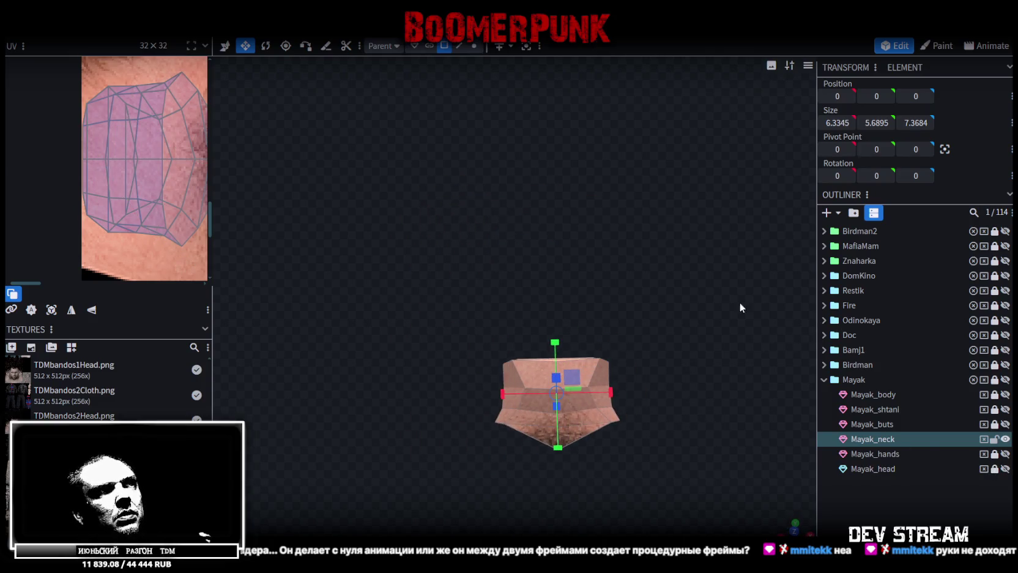
- Narrow the neck's top vertices along X and flatten them along Y
{"action": "mouse_move", "coordinate": [454, 295]}
{"action": "left_mouse_down"}
{"action": "mouse_move", "coordinate": [696, 399]}
{"action": "mouse_move", "coordinate": [458, 417]}
{"action": "left_mouse_up"}
{"action": "left_click", "coordinate": [458, 418]}
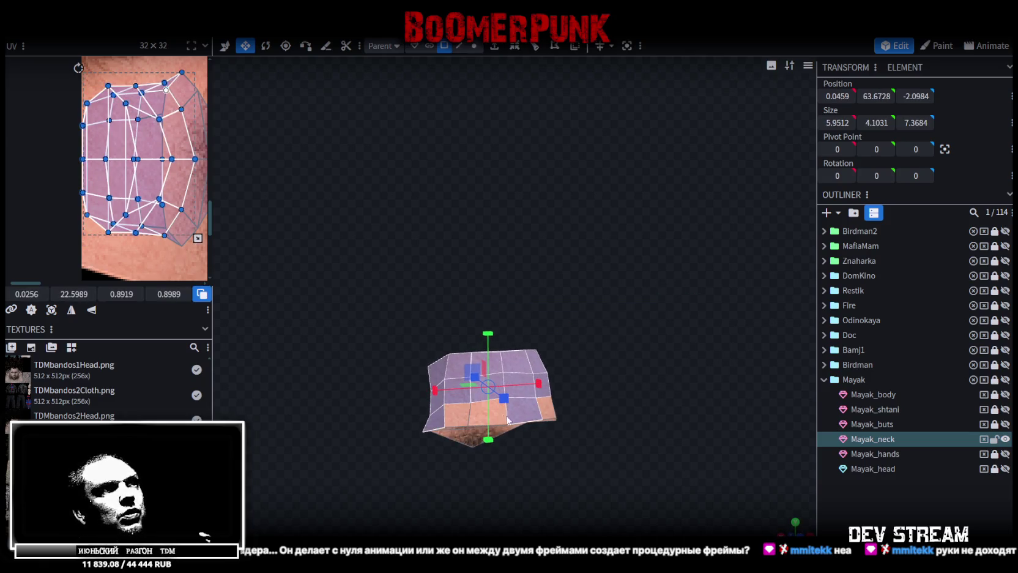
{"action": "mouse_move", "coordinate": [345, 385]}
{"action": "left_mouse_down"}
{"action": "mouse_move", "coordinate": [579, 429]}
{"action": "mouse_move", "coordinate": [686, 287]}
{"action": "mouse_move", "coordinate": [709, 287]}
{"action": "left_mouse_up"}
{"action": "mouse_move", "coordinate": [618, 370]}
{"action": "left_mouse_down"}
{"action": "mouse_move", "coordinate": [561, 367]}
{"action": "mouse_move", "coordinate": [596, 380]}
{"action": "left_mouse_up"}
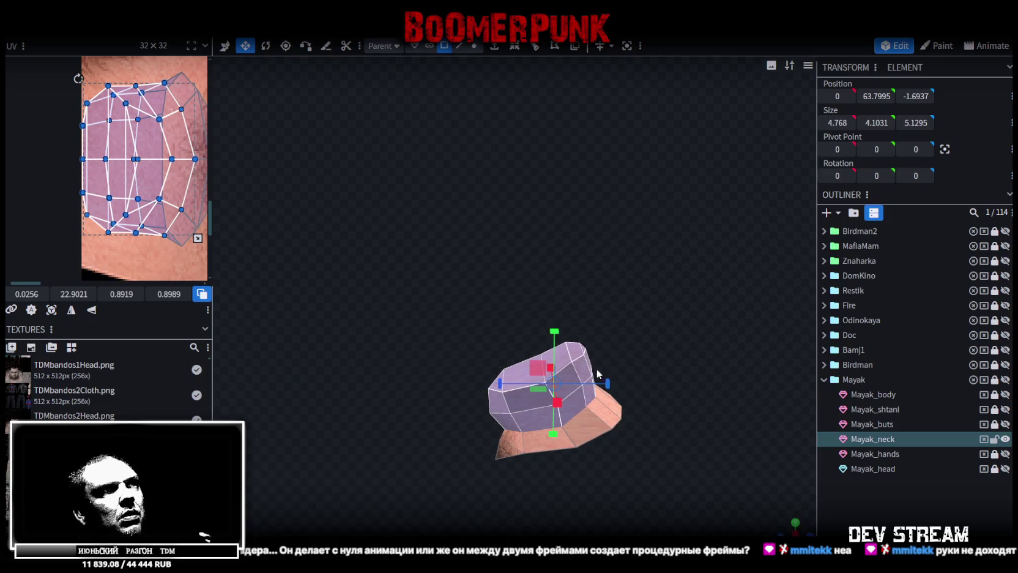
{"action": "left_click_drag", "start_coordinate": [555, 332], "coordinate": [554, 346]}
- Raise the neck's top ring of vertices to Y 66.4607 so it tucks under the head
{"action": "mouse_move", "coordinate": [592, 269]}
{"action": "left_mouse_down"}
{"action": "mouse_move", "coordinate": [727, 230]}
{"action": "mouse_move", "coordinate": [688, 265]}
{"action": "left_mouse_up"}
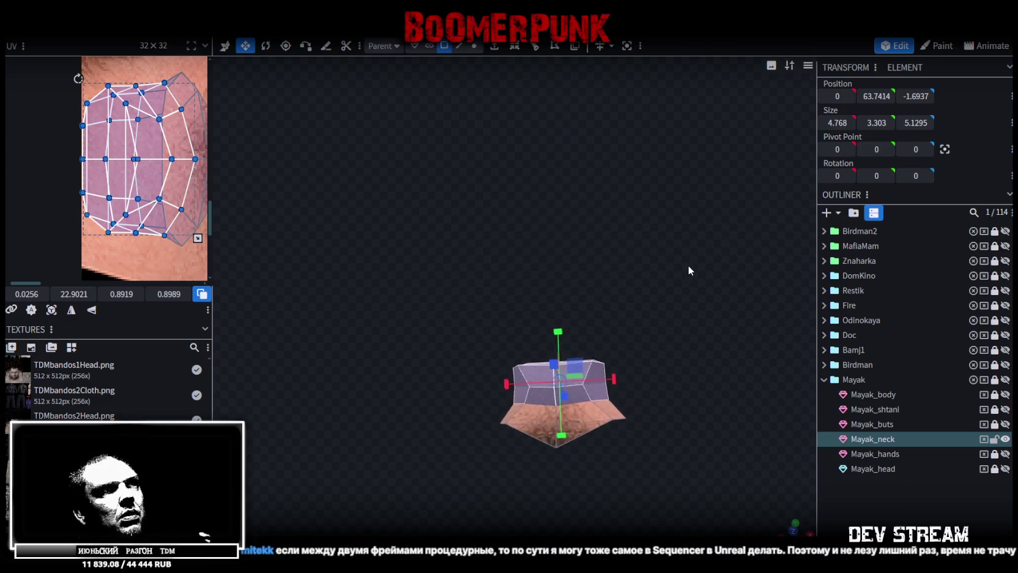
{"action": "mouse_move", "coordinate": [439, 306]}
{"action": "left_mouse_down", "text": "ctrl"}
{"action": "mouse_move", "coordinate": [623, 377]}
{"action": "mouse_move", "coordinate": [553, 383]}
{"action": "left_mouse_up", "text": "ctrl"}
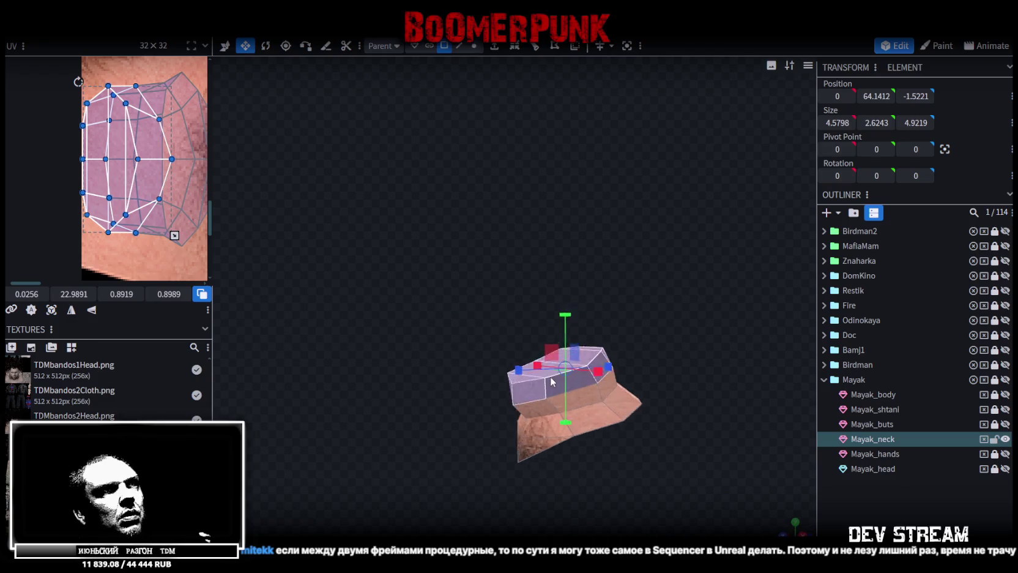
{"action": "mouse_move", "coordinate": [565, 321]}
{"action": "left_mouse_down"}
{"action": "mouse_move", "coordinate": [561, 294]}
{"action": "mouse_move", "coordinate": [644, 267]}
{"action": "left_mouse_up"}
{"action": "key", "text": "s"}
{"action": "left_click", "coordinate": [564, 365]}
{"action": "left_click", "coordinate": [563, 365], "text": "shift"}
{"action": "mouse_move", "coordinate": [664, 299]}
{"action": "left_mouse_down"}
{"action": "mouse_move", "coordinate": [583, 330]}
{"action": "mouse_move", "coordinate": [543, 296]}
{"action": "left_mouse_up"}
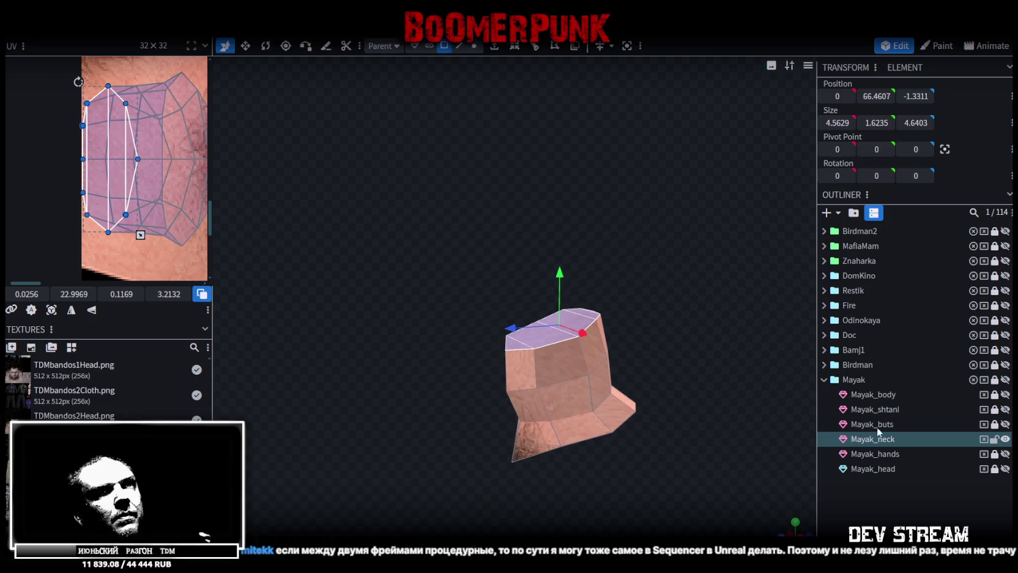
- Save the model and show Mayak_head again over the neck
{"action": "key", "text": "ctrl+s"}
{"action": "mouse_move", "coordinate": [628, 280]}
{"action": "left_mouse_down"}
{"action": "mouse_move", "coordinate": [727, 223]}
{"action": "mouse_move", "coordinate": [620, 303]}
{"action": "mouse_move", "coordinate": [530, 321]}
{"action": "mouse_move", "coordinate": [551, 324]}
{"action": "left_mouse_up"}
{"action": "left_click", "coordinate": [1006, 469]}
{"action": "mouse_move", "coordinate": [811, 441]}
{"action": "left_mouse_down"}
{"action": "mouse_move", "coordinate": [655, 381]}
{"action": "mouse_move", "coordinate": [601, 385]}
{"action": "mouse_move", "coordinate": [620, 351]}
{"action": "left_mouse_up"}
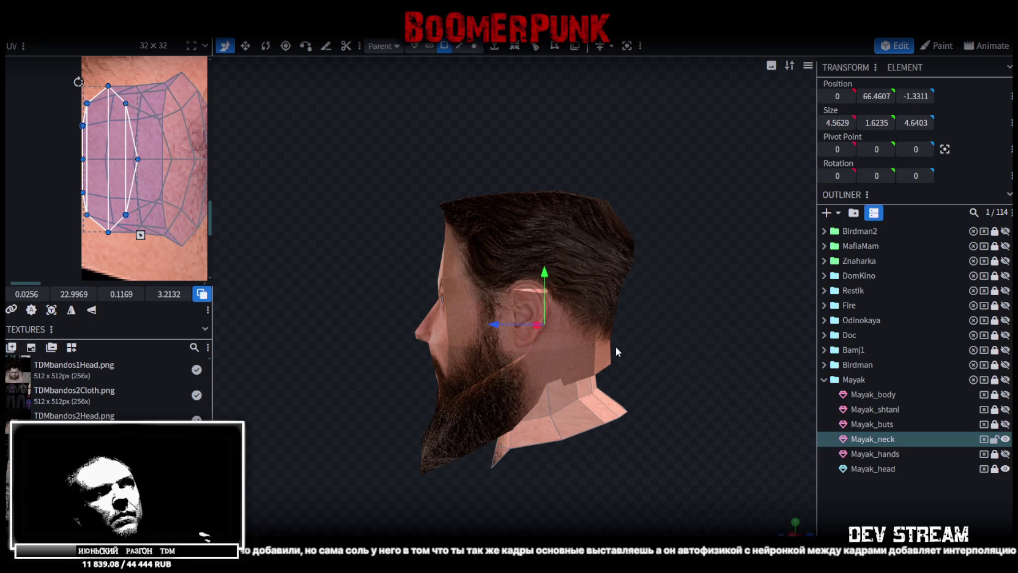
- Unlock Mayak_head and move it about 3.4 units along Z, raising it slightly
{"action": "left_click", "coordinate": [881, 468]}
{"action": "left_click", "coordinate": [994, 469]}
{"action": "left_click", "coordinate": [871, 473]}
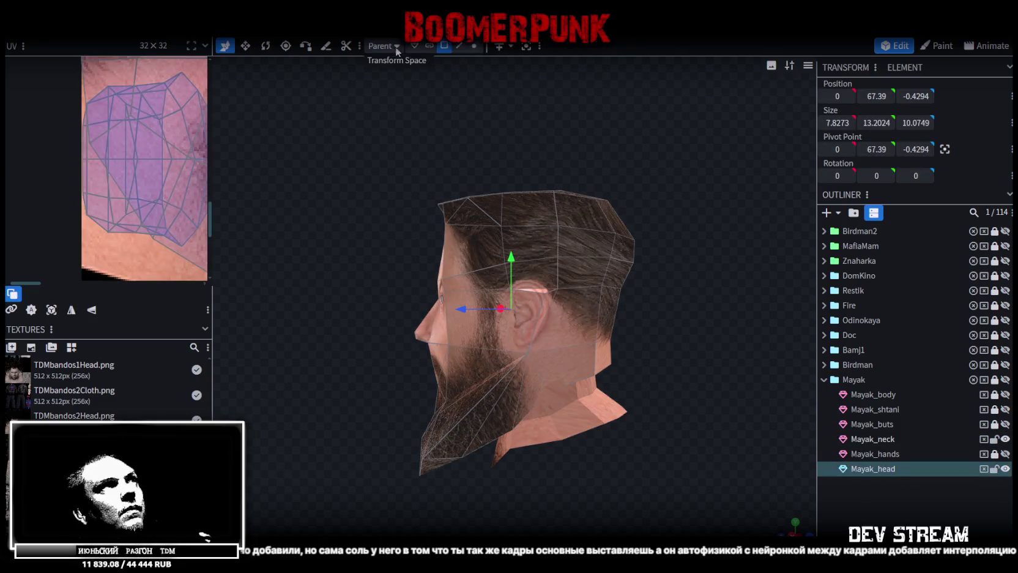
{"action": "left_click", "coordinate": [414, 46]}
{"action": "mouse_move", "coordinate": [724, 302]}
{"action": "left_mouse_down"}
{"action": "mouse_move", "coordinate": [689, 304]}
{"action": "mouse_move", "coordinate": [722, 290]}
{"action": "mouse_move", "coordinate": [615, 347]}
{"action": "left_mouse_up"}
{"action": "mouse_move", "coordinate": [554, 335]}
{"action": "left_mouse_down"}
{"action": "mouse_move", "coordinate": [576, 320]}
{"action": "mouse_move", "coordinate": [690, 299]}
{"action": "left_mouse_up"}
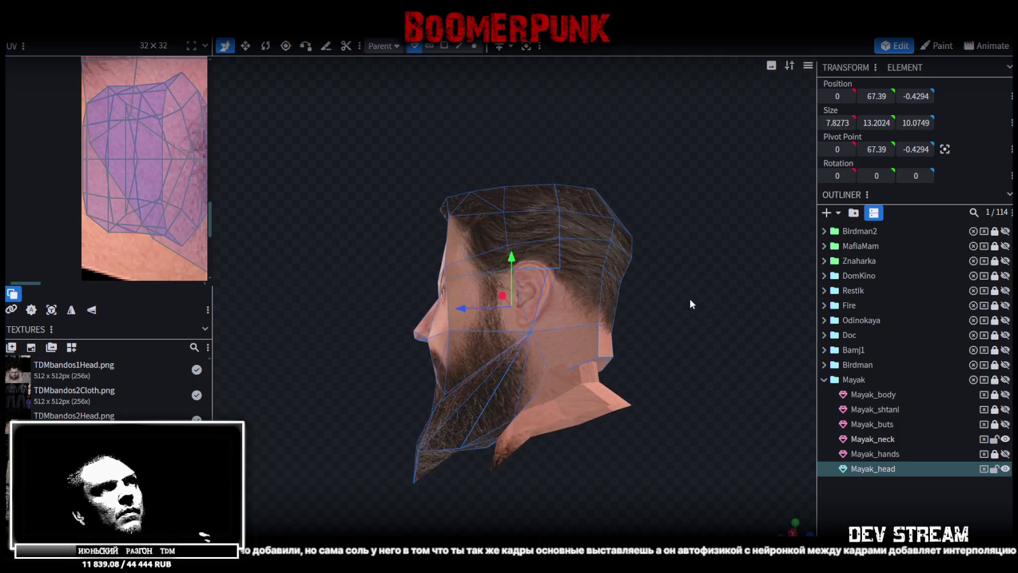
{"action": "mouse_move", "coordinate": [480, 304]}
{"action": "left_mouse_down"}
{"action": "mouse_move", "coordinate": [377, 299]}
{"action": "mouse_move", "coordinate": [466, 302]}
{"action": "left_mouse_up"}
{"action": "mouse_move", "coordinate": [498, 260]}
{"action": "left_mouse_down"}
{"action": "mouse_move", "coordinate": [509, 232]}
{"action": "mouse_move", "coordinate": [497, 237]}
{"action": "mouse_move", "coordinate": [592, 332]}
{"action": "left_mouse_up"}
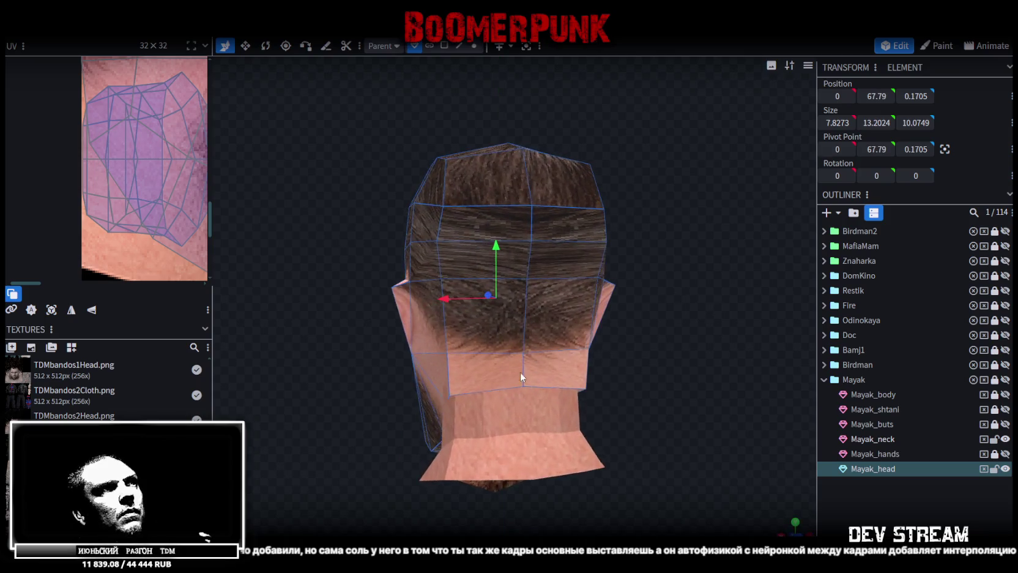
- Select several Mayak_neck vertices in vertex mode and switch to the move tool
{"action": "left_click", "coordinate": [509, 394]}
{"action": "left_click_drag", "start_coordinate": [509, 394], "coordinate": [694, 340]}
{"action": "left_click", "coordinate": [459, 46]}
{"action": "left_click", "coordinate": [476, 43]}
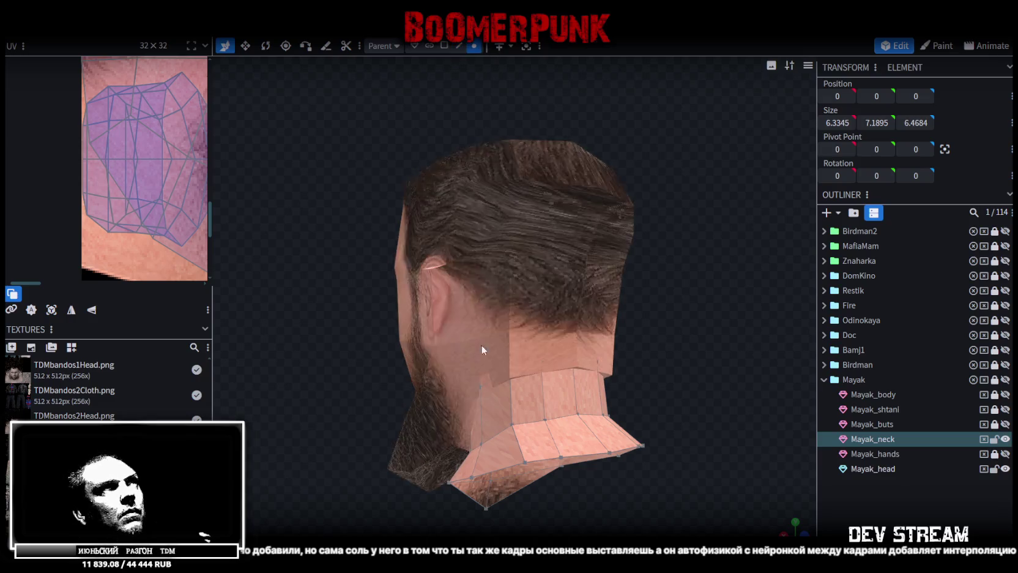
{"action": "left_click", "coordinate": [481, 387]}
{"action": "left_click_drag", "start_coordinate": [710, 353], "coordinate": [559, 380]}
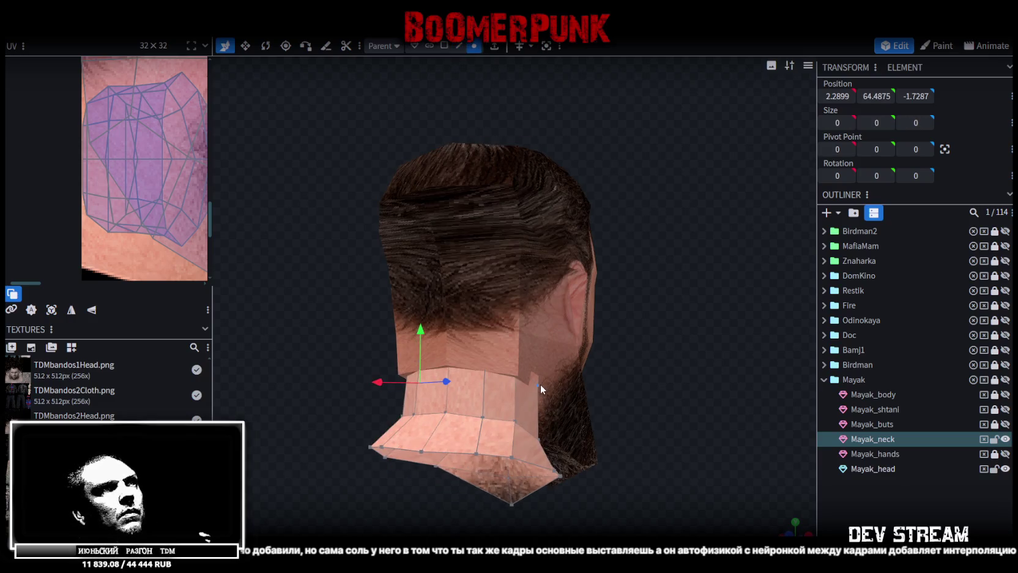
{"action": "left_click", "coordinate": [540, 384], "text": "shift"}
{"action": "key", "text": "v"}
{"action": "mouse_move", "coordinate": [685, 338]}
{"action": "left_mouse_down"}
{"action": "mouse_move", "coordinate": [540, 360]}
{"action": "mouse_move", "coordinate": [544, 371]}
{"action": "mouse_move", "coordinate": [597, 358]}
{"action": "mouse_move", "coordinate": [647, 311]}
{"action": "left_mouse_up"}
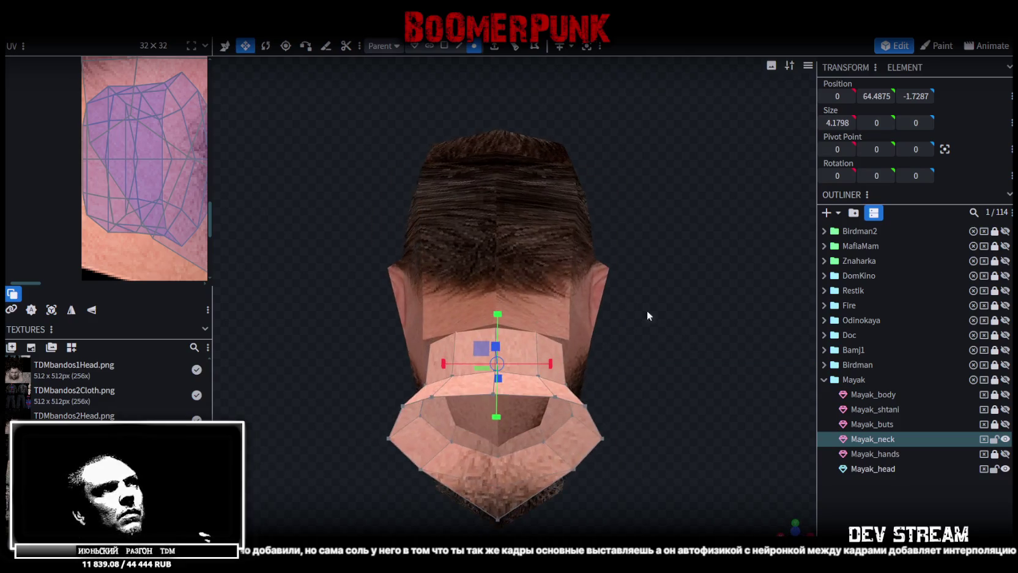
- Select the vertex loop where Mayak_head meets the neck
{"action": "left_click", "coordinate": [873, 468]}
{"action": "left_click_drag", "start_coordinate": [789, 287], "coordinate": [589, 276]}
{"action": "mouse_move", "coordinate": [524, 304]}
{"action": "left_mouse_down"}
{"action": "mouse_move", "coordinate": [708, 330]}
{"action": "mouse_move", "coordinate": [560, 343]}
{"action": "left_mouse_up"}
{"action": "left_click", "coordinate": [565, 341]}
{"action": "mouse_move", "coordinate": [659, 322]}
{"action": "left_mouse_down"}
{"action": "mouse_move", "coordinate": [664, 344]}
{"action": "mouse_move", "coordinate": [556, 313]}
{"action": "left_mouse_up"}
{"action": "left_click", "coordinate": [521, 349]}
{"action": "mouse_move", "coordinate": [533, 346]}
{"action": "left_mouse_down"}
{"action": "mouse_move", "coordinate": [724, 263]}
{"action": "mouse_move", "coordinate": [559, 323]}
{"action": "mouse_move", "coordinate": [735, 314]}
{"action": "mouse_move", "coordinate": [561, 360]}
{"action": "mouse_move", "coordinate": [638, 344]}
{"action": "mouse_move", "coordinate": [501, 322]}
{"action": "mouse_move", "coordinate": [567, 316]}
{"action": "left_mouse_up"}
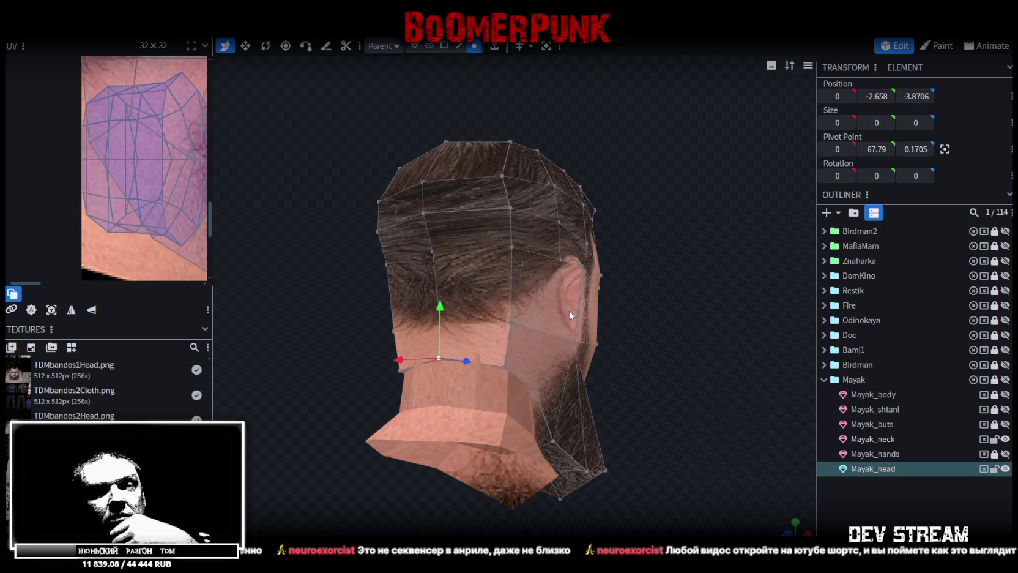
- Select vertices and faces on the lower beard of the head
{"action": "mouse_move", "coordinate": [680, 161]}
{"action": "left_mouse_down"}
{"action": "mouse_move", "coordinate": [660, 258]}
{"action": "mouse_move", "coordinate": [580, 305]}
{"action": "mouse_move", "coordinate": [581, 271]}
{"action": "mouse_move", "coordinate": [419, 286]}
{"action": "mouse_move", "coordinate": [397, 260]}
{"action": "mouse_move", "coordinate": [322, 262]}
{"action": "mouse_move", "coordinate": [344, 224]}
{"action": "mouse_move", "coordinate": [421, 238]}
{"action": "mouse_move", "coordinate": [462, 222]}
{"action": "mouse_move", "coordinate": [433, 235]}
{"action": "left_mouse_up"}
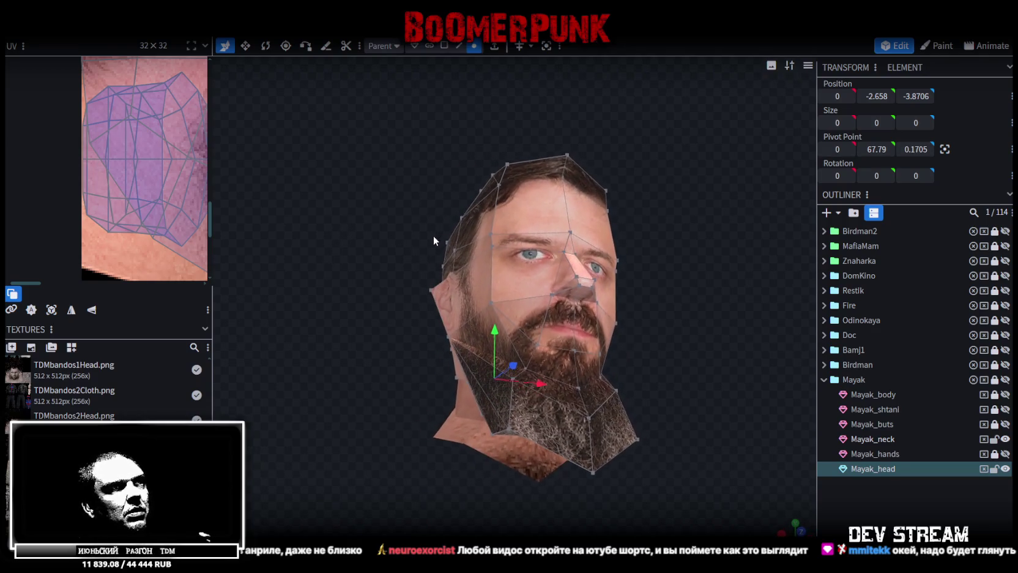
{"action": "left_click", "coordinate": [577, 424]}
{"action": "left_click", "coordinate": [511, 429]}
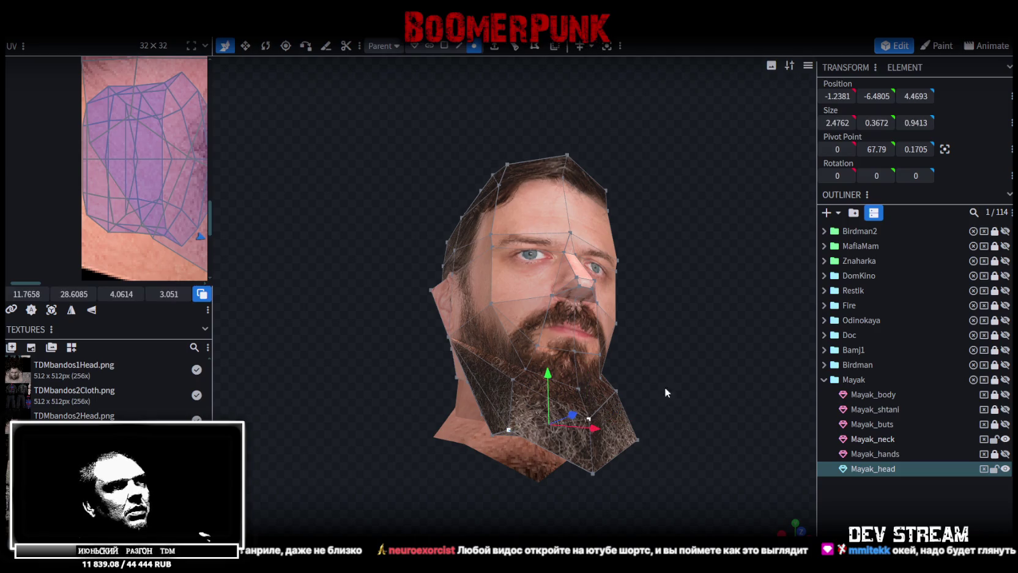
{"action": "left_click_drag", "start_coordinate": [665, 386], "coordinate": [621, 380]}
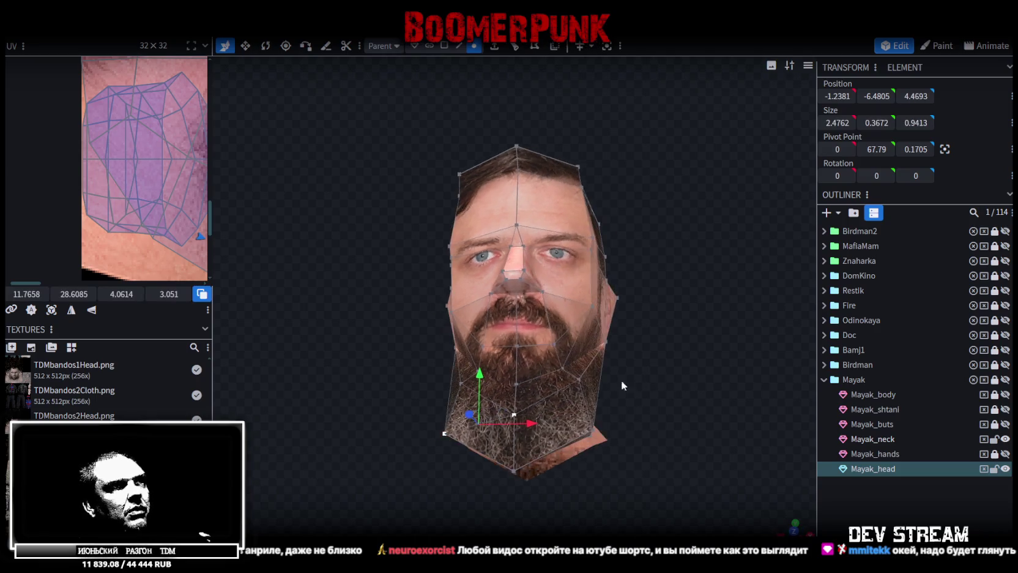
{"action": "left_click", "coordinate": [591, 428]}
- Show face orientation and invert the red inward-facing faces of Mayak_head
{"action": "key", "text": "z"}
{"action": "key", "text": "z"}
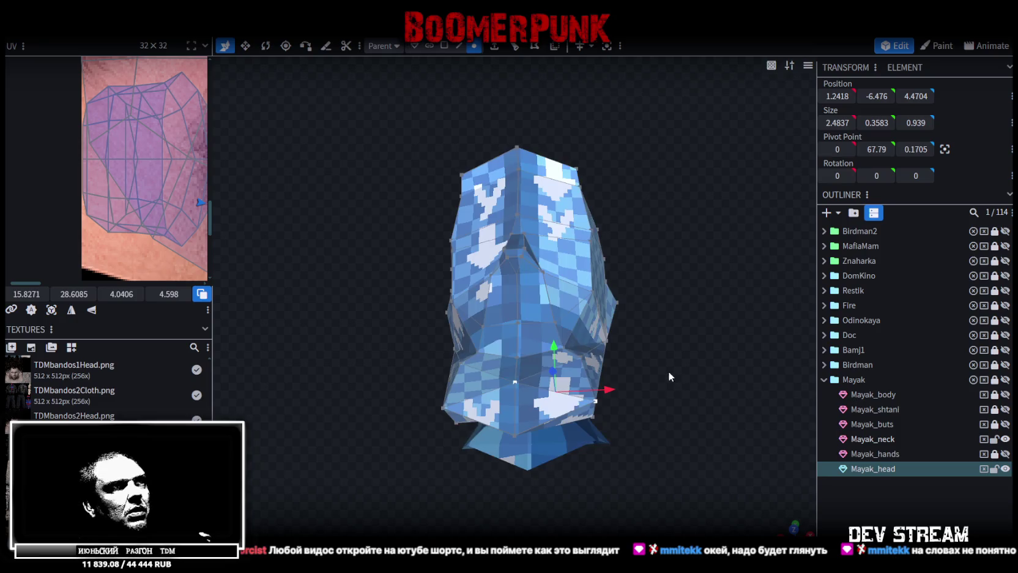
{"action": "key", "text": "z"}
{"action": "mouse_move", "coordinate": [665, 371]}
{"action": "left_mouse_down"}
{"action": "mouse_move", "coordinate": [728, 378]}
{"action": "mouse_move", "coordinate": [566, 132]}
{"action": "left_mouse_up"}
{"action": "left_click", "coordinate": [444, 46]}
{"action": "left_click", "coordinate": [517, 388]}
{"action": "left_click", "coordinate": [574, 49]}
- Save the project as TDMchars2.bbmodel and lock Mayak_head
{"action": "mouse_move", "coordinate": [651, 273]}
{"action": "left_mouse_down"}
{"action": "mouse_move", "coordinate": [699, 221]}
{"action": "mouse_move", "coordinate": [449, 340]}
{"action": "mouse_move", "coordinate": [520, 349]}
{"action": "left_mouse_up"}
{"action": "key", "text": "ctrl+s"}
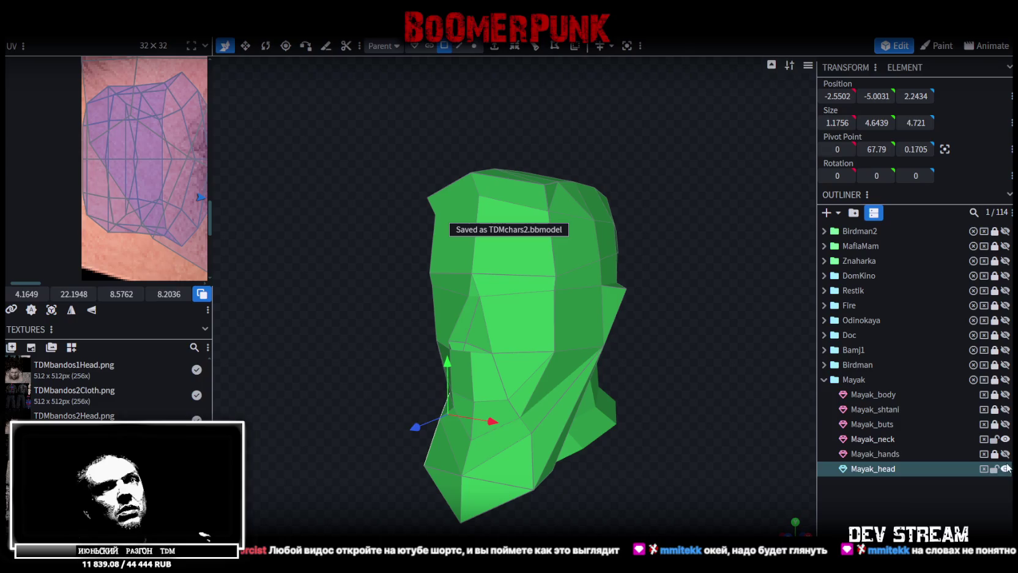
{"action": "left_click", "coordinate": [995, 468]}
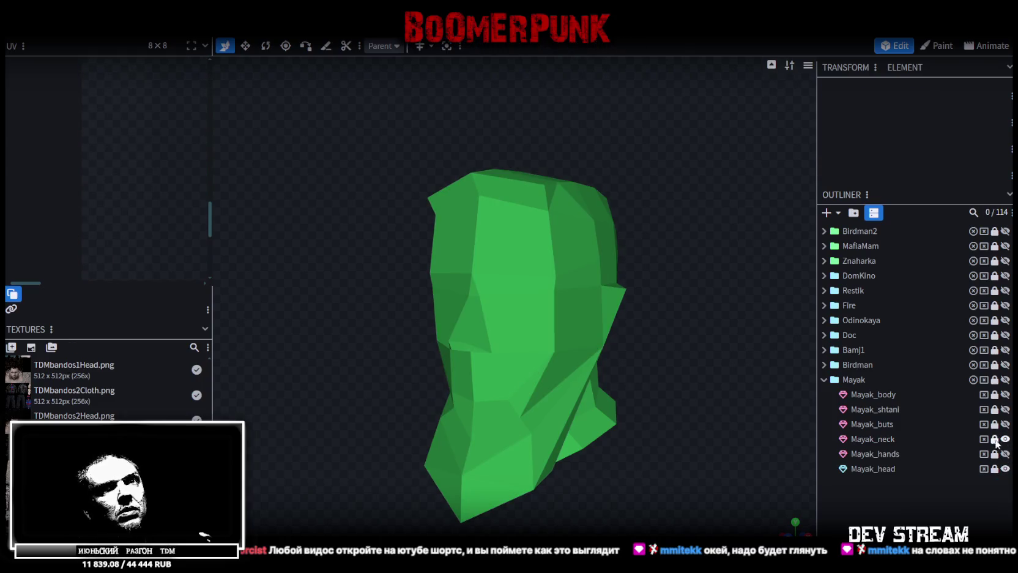
- Select the Mayak_hands mesh in the outliner
{"action": "left_click", "coordinate": [879, 453]}
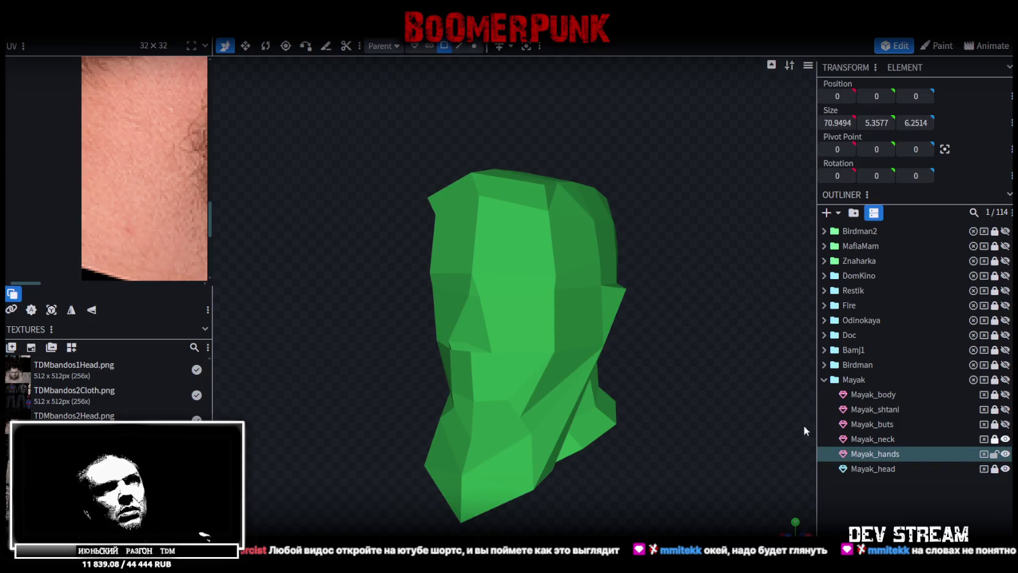
{"action": "scroll", "coordinate": [108, 241], "scroll_direction": "down", "scroll_amount": 3}
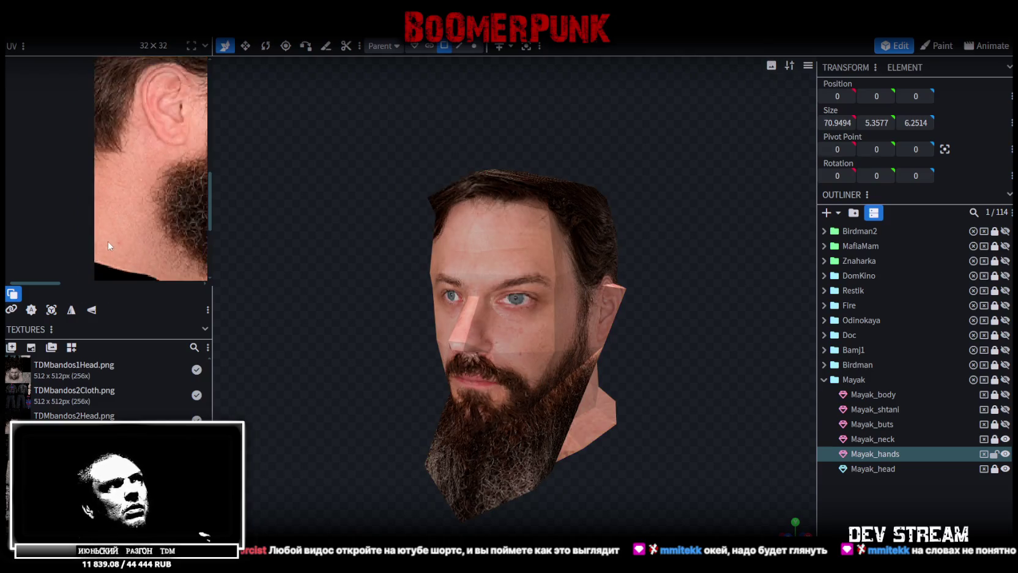
{"action": "scroll", "coordinate": [107, 241], "scroll_direction": "down", "scroll_amount": 2}
{"action": "scroll", "coordinate": [72, 241], "scroll_direction": "down", "scroll_amount": 2}
{"action": "scroll", "coordinate": [84, 164], "scroll_direction": "up", "scroll_amount": 1}
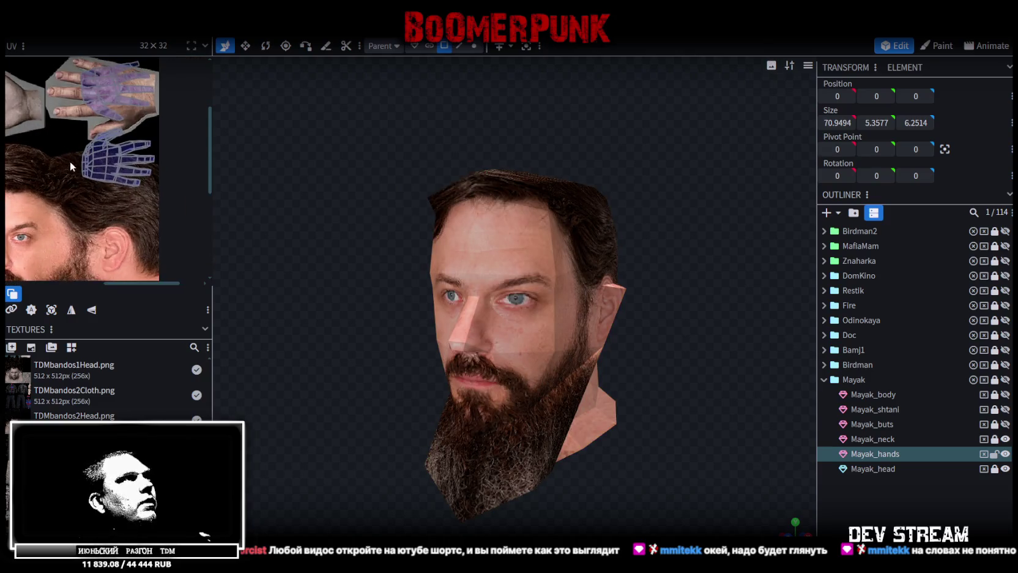
{"action": "scroll", "coordinate": [70, 161], "scroll_direction": "up", "scroll_amount": 1}
{"action": "scroll", "coordinate": [94, 223], "scroll_direction": "up", "scroll_amount": 1}
{"action": "scroll", "coordinate": [102, 235], "scroll_direction": "up", "scroll_amount": 1}
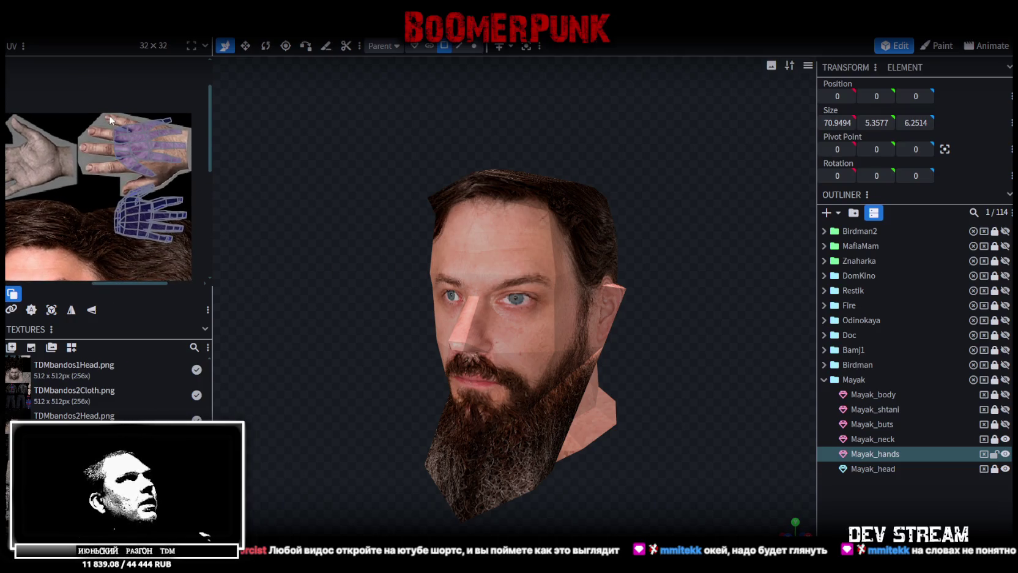
- Select all of the hand UV island's vertices and shift them left over the photo hand
{"action": "left_click", "coordinate": [125, 128]}
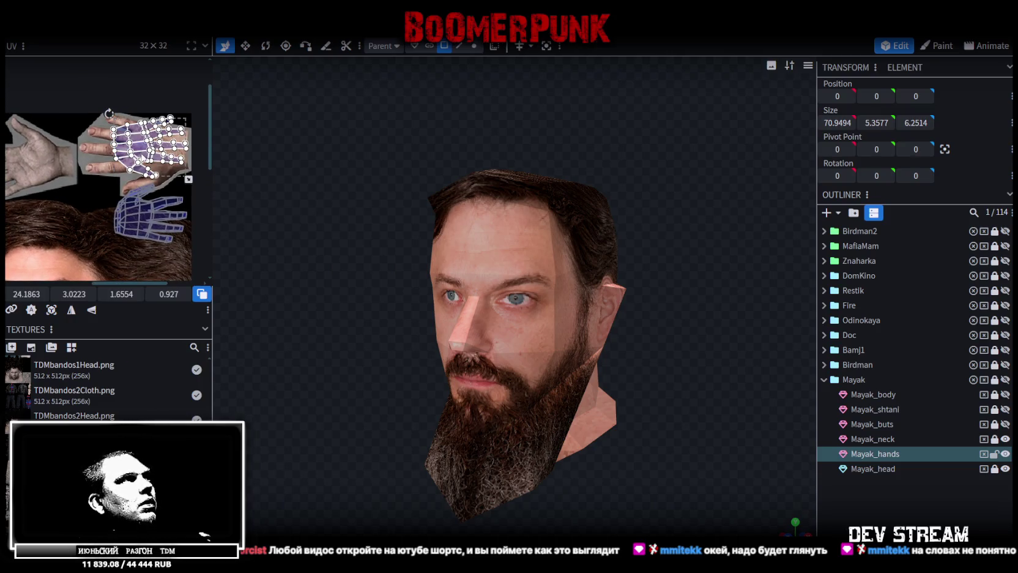
{"action": "left_click_drag", "start_coordinate": [145, 159], "coordinate": [34, 158]}
{"action": "key", "text": "ctrl+z"}
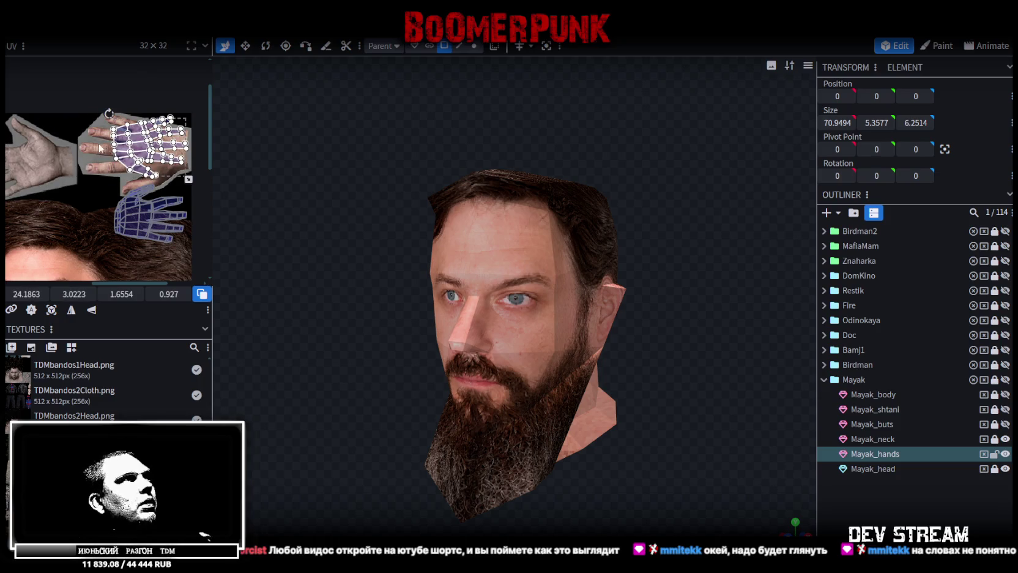
{"action": "middle_click_drag", "start_coordinate": [106, 174], "coordinate": [70, 189]}
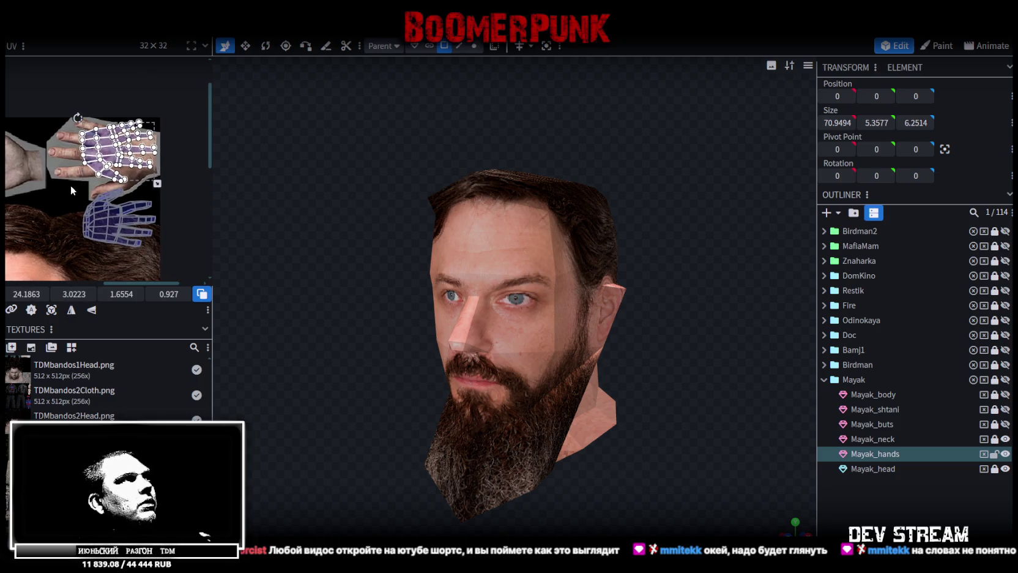
{"action": "left_click_drag", "start_coordinate": [68, 188], "coordinate": [153, 117]}
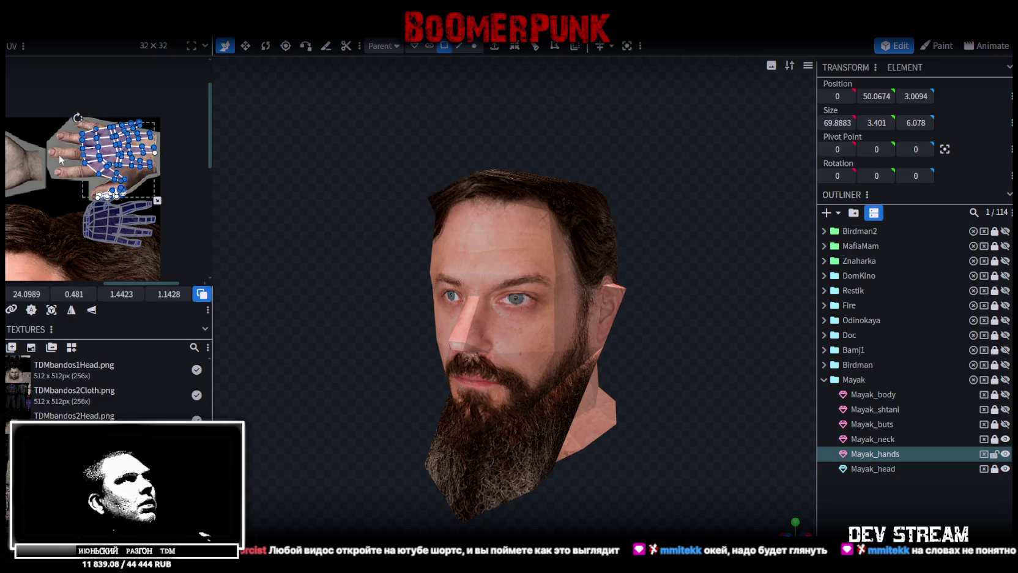
{"action": "left_click_drag", "start_coordinate": [67, 120], "coordinate": [173, 181]}
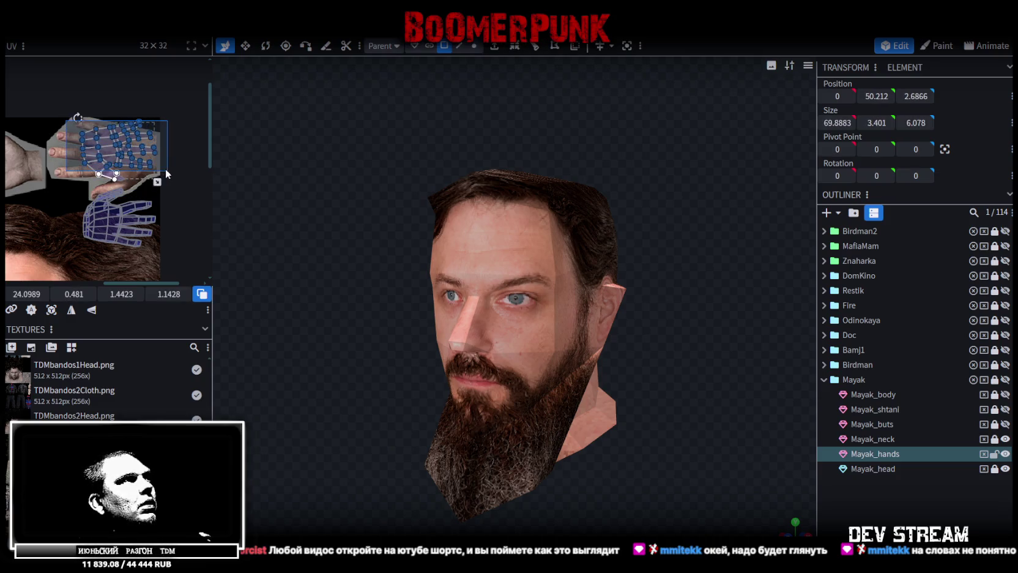
{"action": "left_click_drag", "start_coordinate": [128, 153], "coordinate": [67, 172]}
- Mirror the hand UV island horizontally
{"action": "scroll", "coordinate": [440, 394], "scroll_direction": "down", "scroll_amount": 5}
{"action": "mouse_move", "coordinate": [527, 368]}
{"action": "left_mouse_down"}
{"action": "mouse_move", "coordinate": [403, 395]}
{"action": "mouse_move", "coordinate": [382, 274]}
{"action": "left_mouse_up"}
{"action": "scroll", "coordinate": [404, 395], "scroll_direction": "up", "scroll_amount": 5}
{"action": "scroll", "coordinate": [95, 262], "scroll_direction": "up", "scroll_amount": 3}
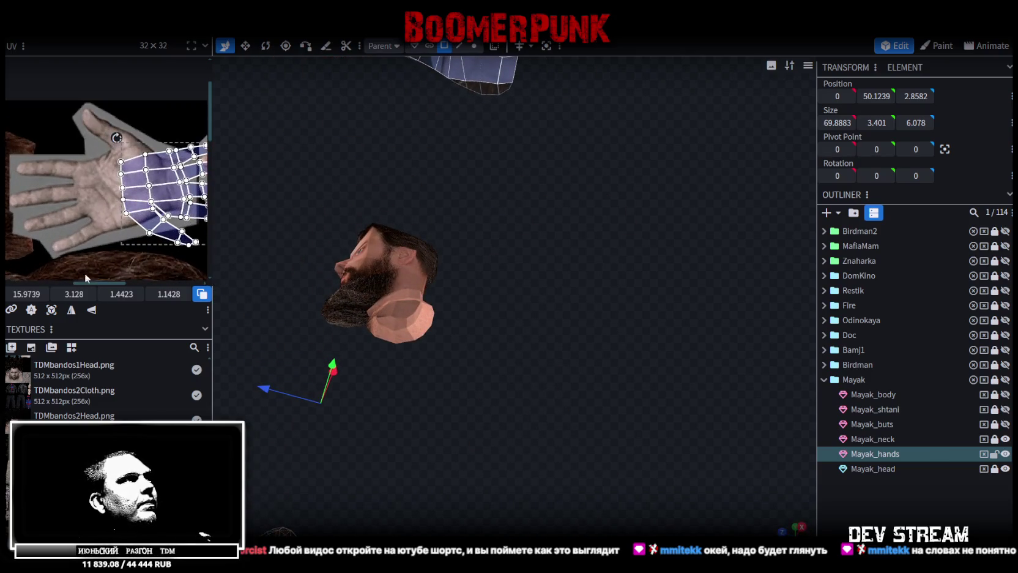
{"action": "left_click", "coordinate": [91, 311]}
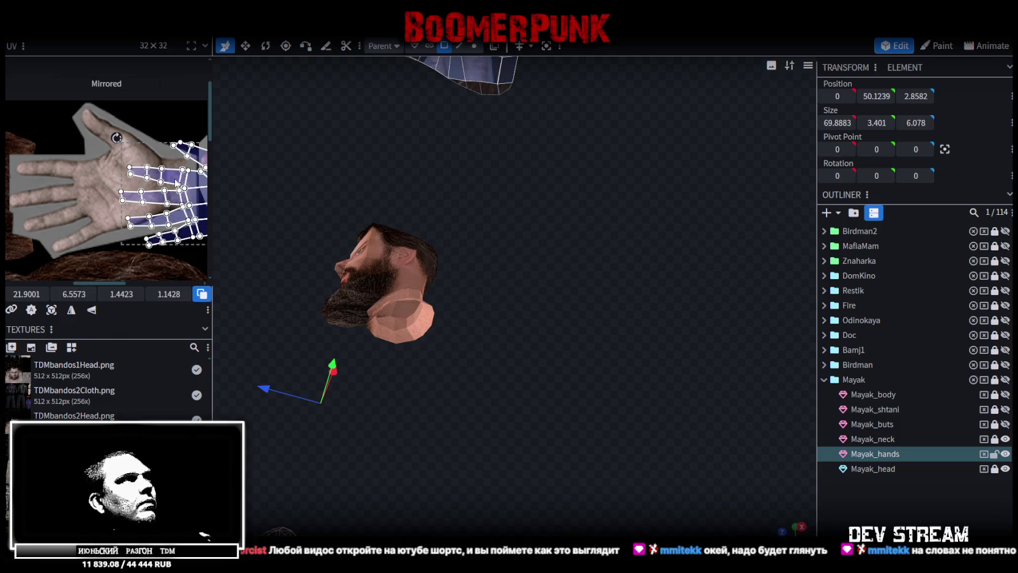
- Move the hand UV island left over the photo and rotate it slightly
{"action": "left_click_drag", "start_coordinate": [177, 184], "coordinate": [113, 189]}
{"action": "scroll", "coordinate": [113, 190], "scroll_direction": "up", "scroll_amount": 2}
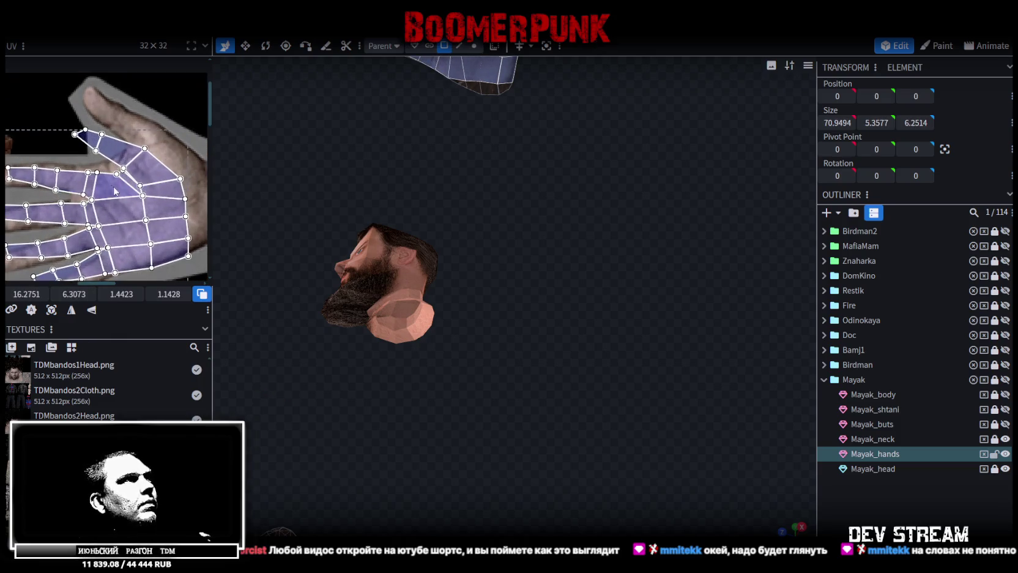
{"action": "scroll", "coordinate": [98, 174], "scroll_direction": "down", "scroll_amount": 2}
{"action": "left_click_drag", "start_coordinate": [27, 142], "coordinate": [106, 164]}
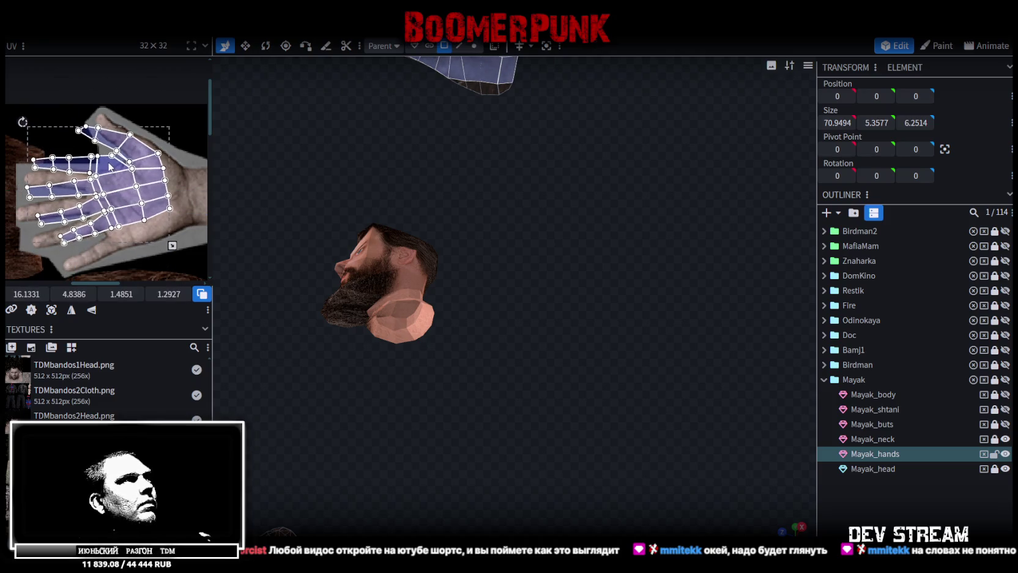
{"action": "middle_click_drag", "start_coordinate": [151, 211], "coordinate": [115, 187]}
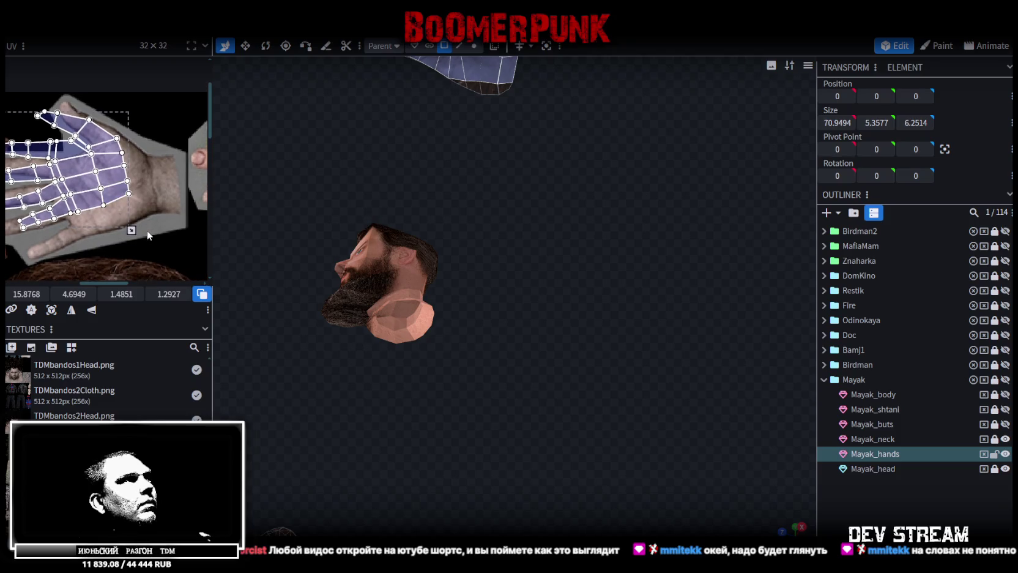
- Enlarge, fine-tune the size of, and reposition the island so its fingers match the photo hand
{"action": "left_click_drag", "start_coordinate": [132, 231], "coordinate": [157, 250]}
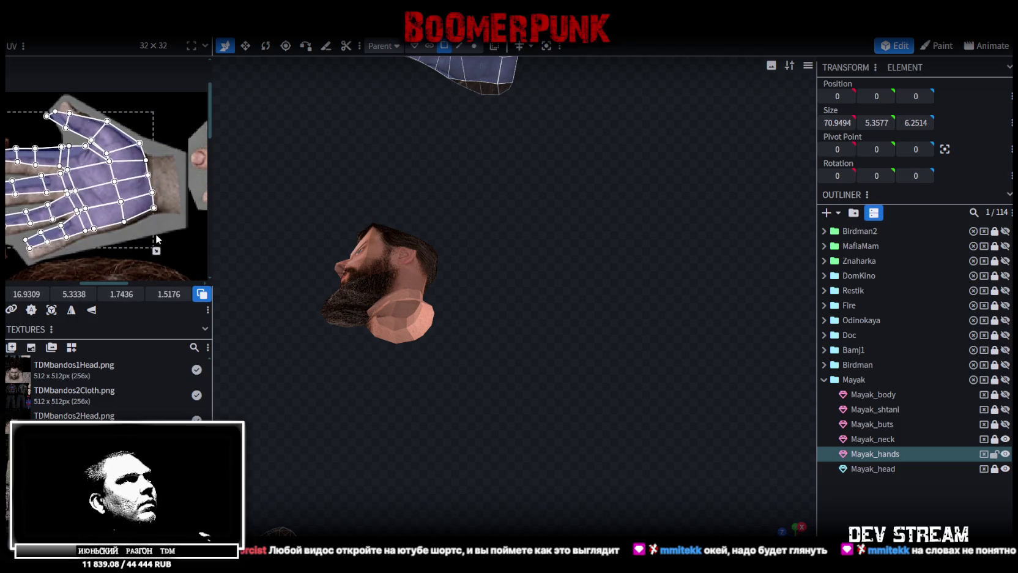
{"action": "left_click_drag", "start_coordinate": [106, 219], "coordinate": [105, 222]}
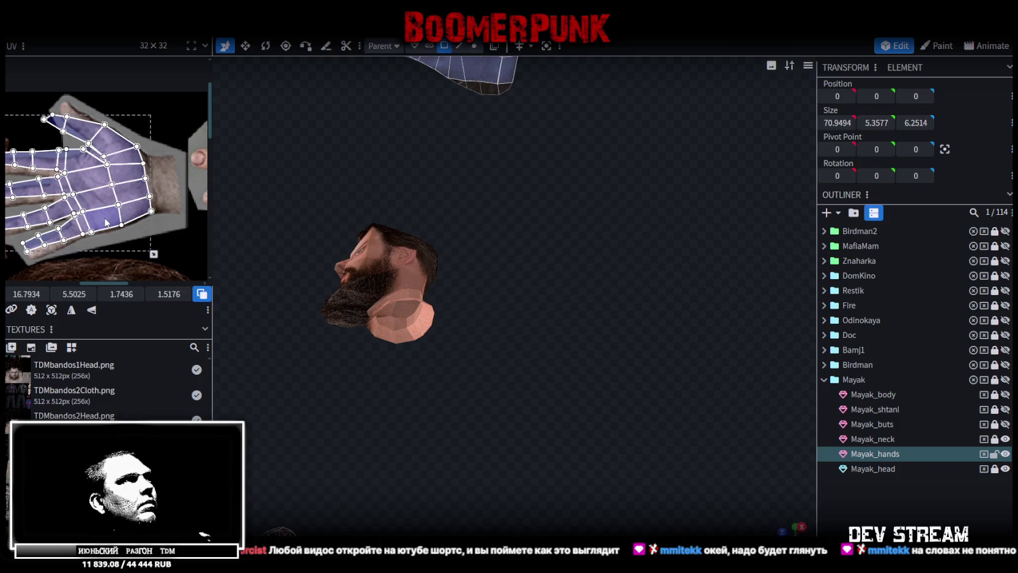
{"action": "middle_click_drag", "start_coordinate": [104, 221], "coordinate": [132, 193]}
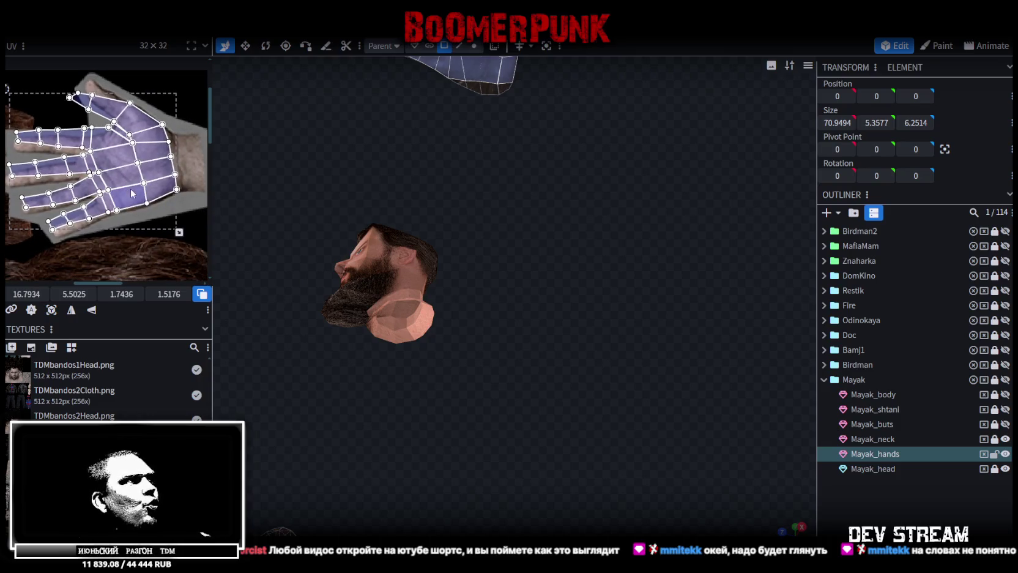
{"action": "left_click_drag", "start_coordinate": [179, 232], "coordinate": [176, 217]}
{"action": "left_click_drag", "start_coordinate": [157, 179], "coordinate": [163, 193]}
{"action": "scroll", "coordinate": [96, 225], "scroll_direction": "up", "scroll_amount": 2}
{"action": "scroll", "coordinate": [112, 251], "scroll_direction": "up", "scroll_amount": 1}
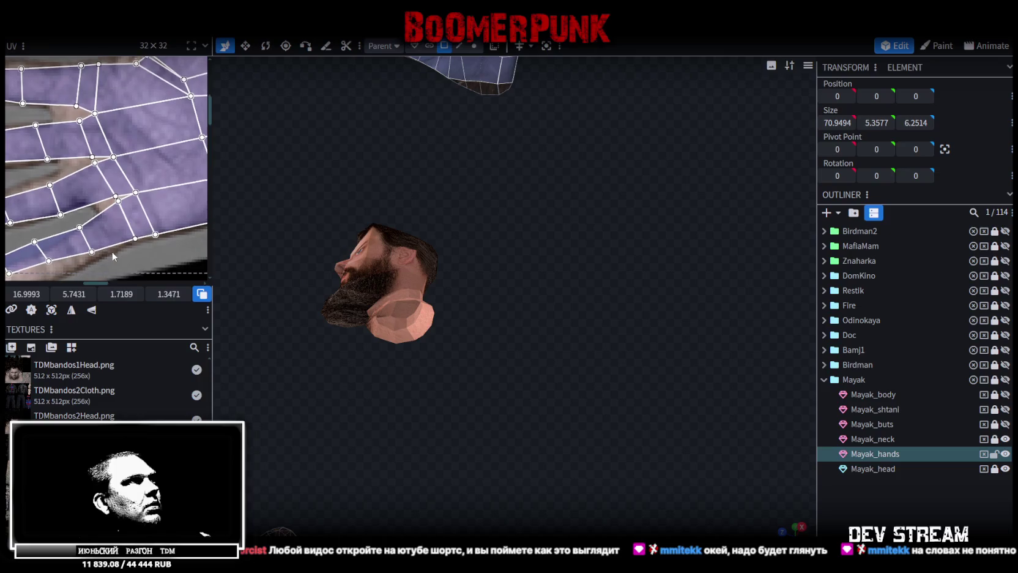
{"action": "scroll", "coordinate": [116, 245], "scroll_direction": "down", "scroll_amount": 2}
{"action": "scroll", "coordinate": [74, 207], "scroll_direction": "up", "scroll_amount": 2}
{"action": "scroll", "coordinate": [92, 190], "scroll_direction": "up", "scroll_amount": 1}
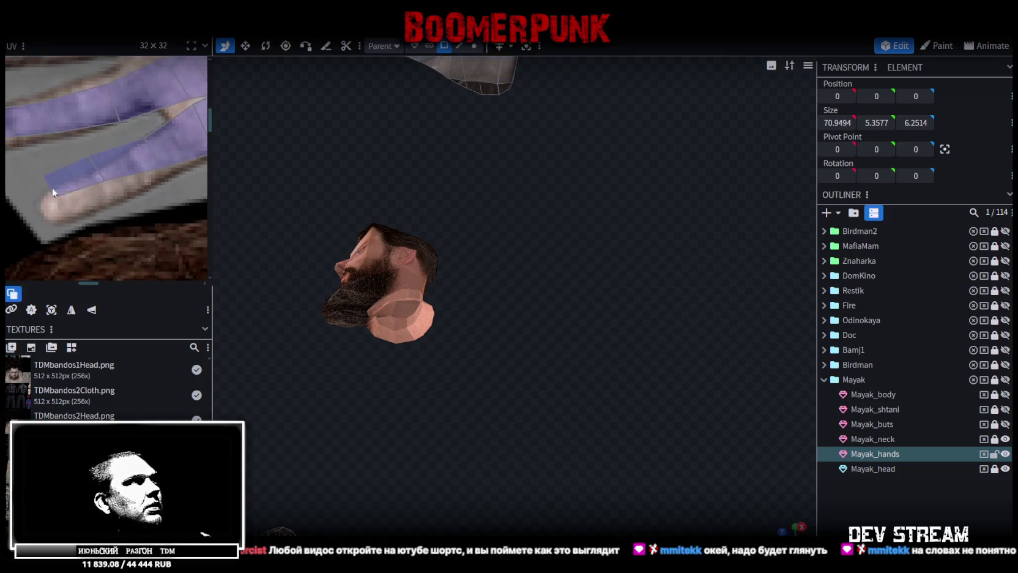
- Shift a finger strip and the next face up onto the photo's finger
{"action": "left_click", "coordinate": [106, 177]}
{"action": "left_click_drag", "start_coordinate": [106, 188], "coordinate": [107, 203]}
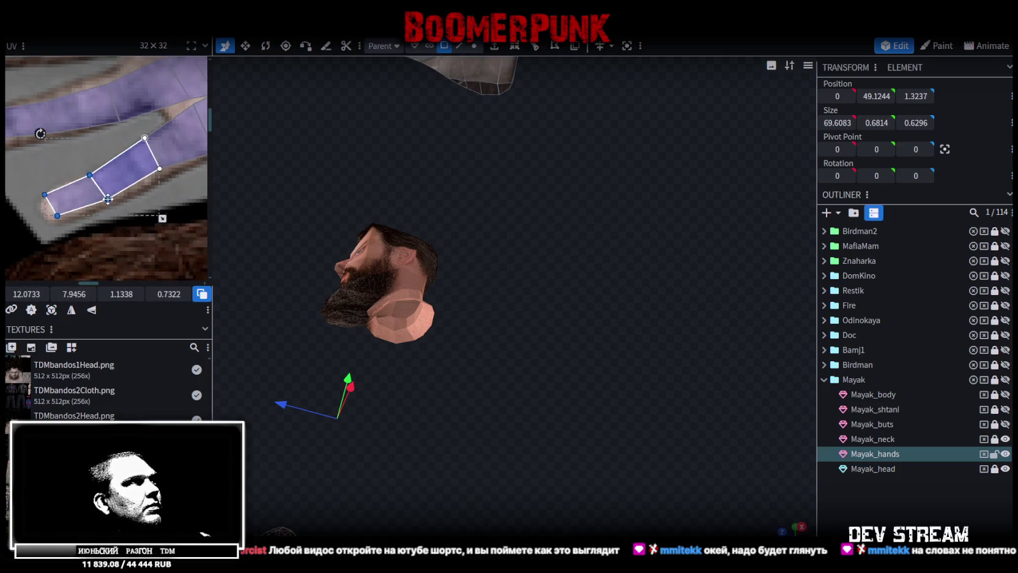
{"action": "scroll", "coordinate": [86, 169], "scroll_direction": "up", "scroll_amount": 1}
{"action": "left_click", "coordinate": [120, 197]}
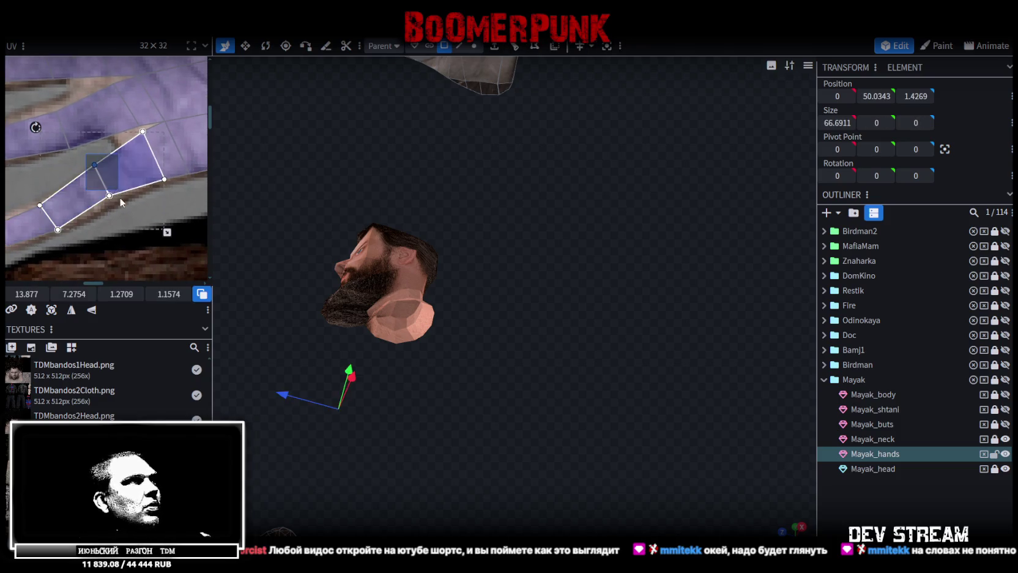
{"action": "left_click_drag", "start_coordinate": [116, 196], "coordinate": [107, 204]}
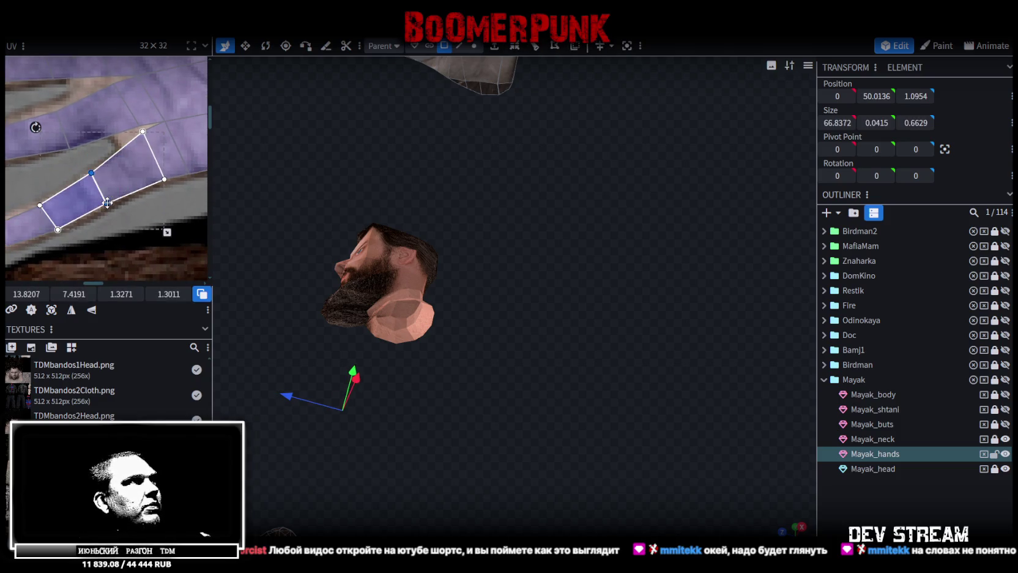
{"action": "scroll", "coordinate": [132, 223], "scroll_direction": "down", "scroll_amount": 2}
{"action": "scroll", "coordinate": [132, 223], "scroll_direction": "down", "scroll_amount": 1}
- Move a box-selected group of finger faces up onto the upper finger
{"action": "left_click", "coordinate": [168, 220]}
{"action": "left_click_drag", "start_coordinate": [176, 233], "coordinate": [98, 159]}
{"action": "left_click_drag", "start_coordinate": [122, 192], "coordinate": [118, 194]}
{"action": "middle_click_drag", "start_coordinate": [71, 74], "coordinate": [104, 144]}
{"action": "left_click_drag", "start_coordinate": [127, 233], "coordinate": [125, 157]}
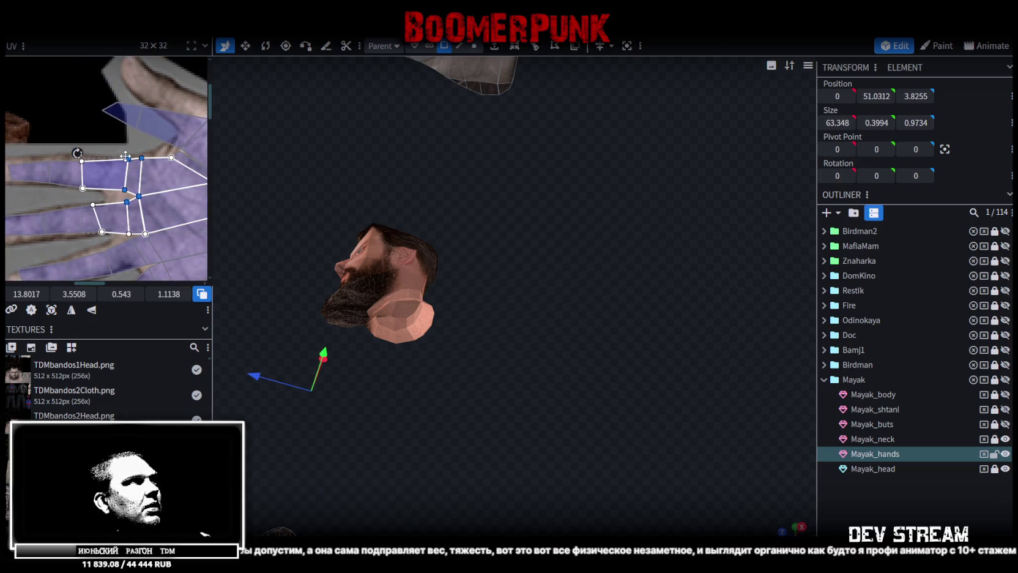
{"action": "left_click", "coordinate": [122, 156]}
{"action": "mouse_move", "coordinate": [113, 147]}
{"action": "left_mouse_down"}
{"action": "mouse_move", "coordinate": [153, 222]}
{"action": "mouse_move", "coordinate": [128, 197]}
{"action": "left_mouse_up"}
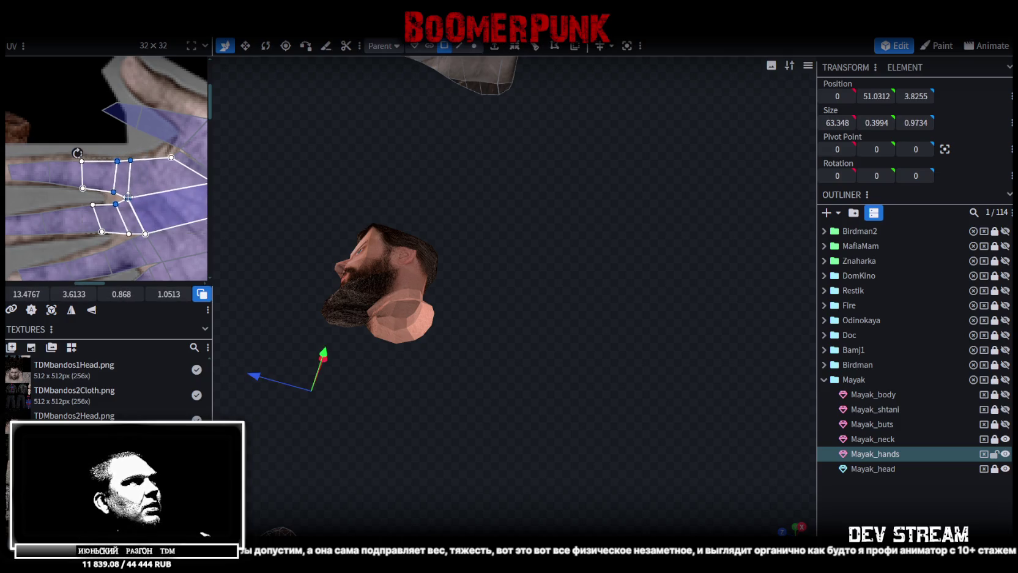
- Shift a quad face on another finger to match that finger in the photo
{"action": "scroll", "coordinate": [131, 196], "scroll_direction": "up", "scroll_amount": 2}
{"action": "scroll", "coordinate": [142, 205], "scroll_direction": "up", "scroll_amount": 2}
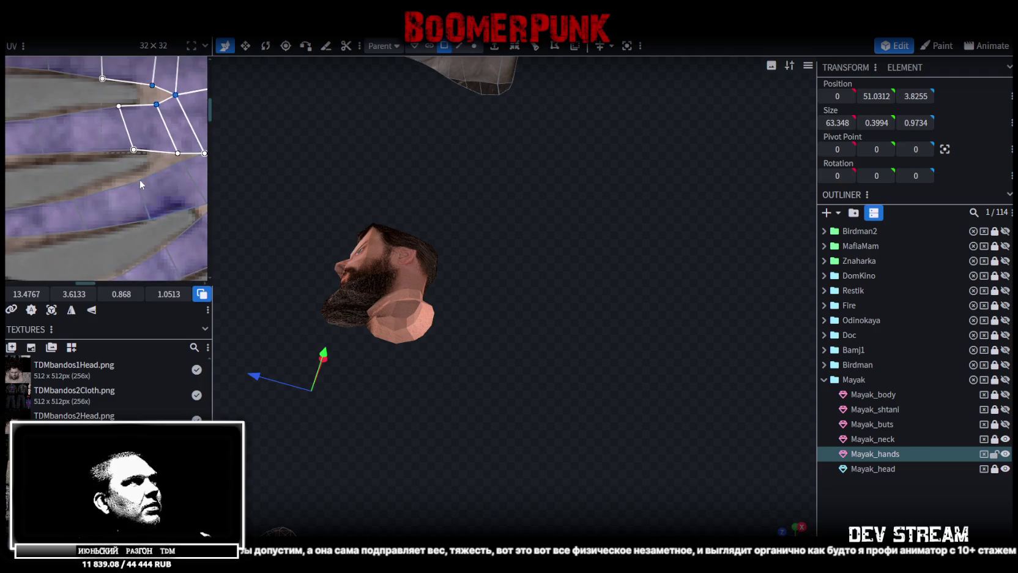
{"action": "scroll", "coordinate": [139, 179], "scroll_direction": "right", "scroll_amount": 2}
{"action": "scroll", "coordinate": [123, 197], "scroll_direction": "right", "scroll_amount": 1}
{"action": "scroll", "coordinate": [121, 167], "scroll_direction": "right", "scroll_amount": 2}
{"action": "scroll", "coordinate": [170, 181], "scroll_direction": "down", "scroll_amount": 2}
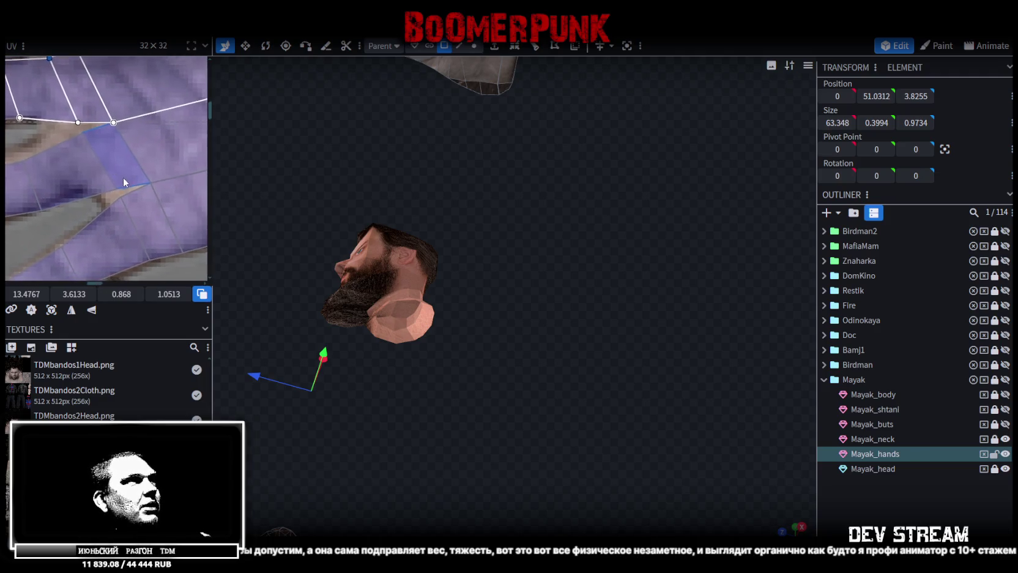
{"action": "mouse_move", "coordinate": [95, 209]}
{"action": "left_mouse_down"}
{"action": "mouse_move", "coordinate": [162, 156]}
{"action": "mouse_move", "coordinate": [104, 185]}
{"action": "left_mouse_up"}
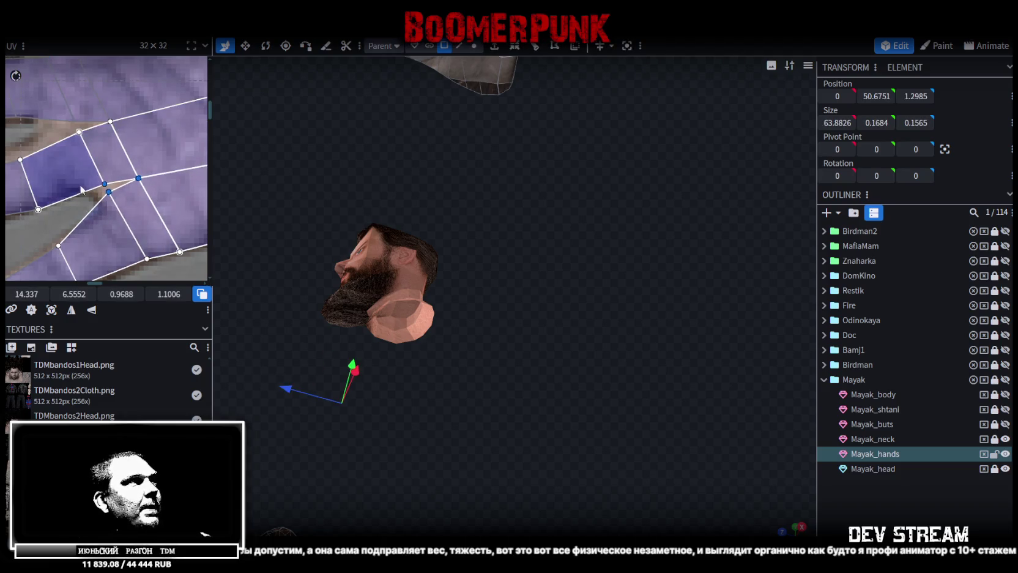
{"action": "scroll", "coordinate": [83, 189], "scroll_direction": "left", "scroll_amount": 2}
{"action": "left_click", "coordinate": [135, 213]}
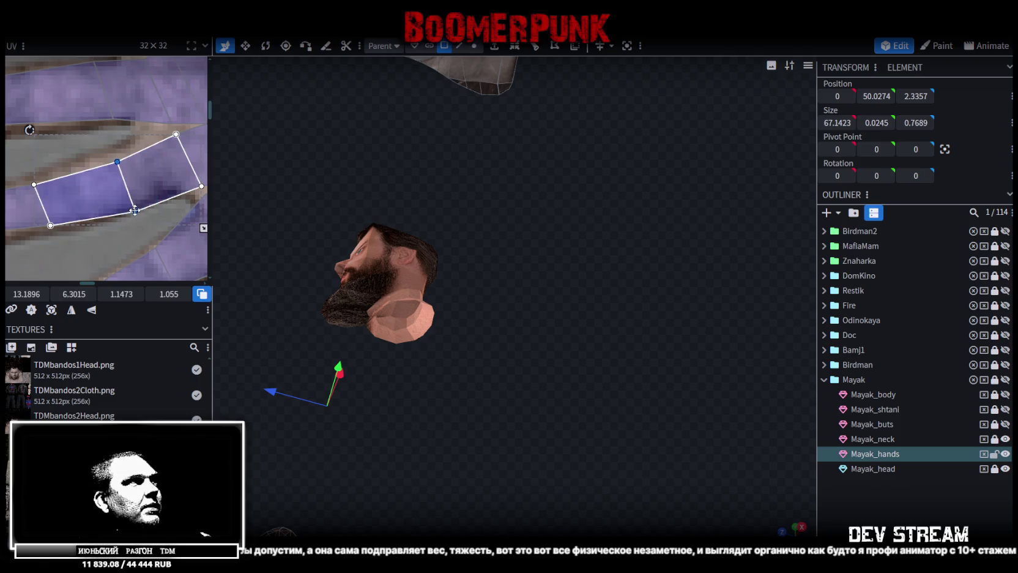
{"action": "left_click_drag", "start_coordinate": [135, 210], "coordinate": [197, 210]}
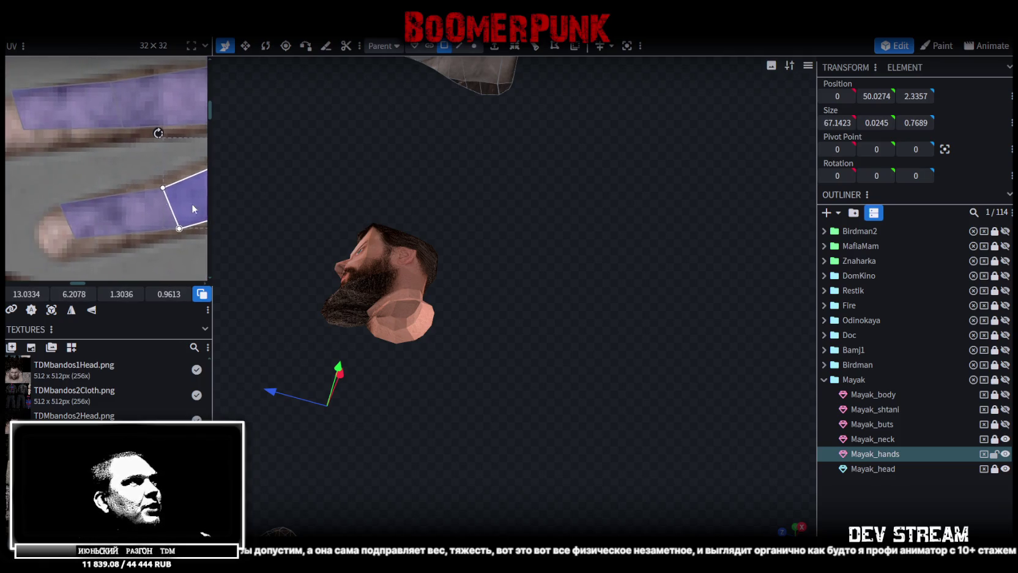
- Raise a finger face's left vertices slightly and move its shared middle edge left
{"action": "scroll", "coordinate": [197, 209], "scroll_direction": "right", "scroll_amount": 2}
{"action": "left_click", "coordinate": [113, 230]}
{"action": "left_click_drag", "start_coordinate": [78, 240], "coordinate": [78, 238]}
{"action": "mouse_move", "coordinate": [128, 182]}
{"action": "left_mouse_down"}
{"action": "mouse_move", "coordinate": [174, 227]}
{"action": "mouse_move", "coordinate": [161, 204]}
{"action": "left_mouse_up"}
{"action": "scroll", "coordinate": [60, 177], "scroll_direction": "up", "scroll_amount": 2}
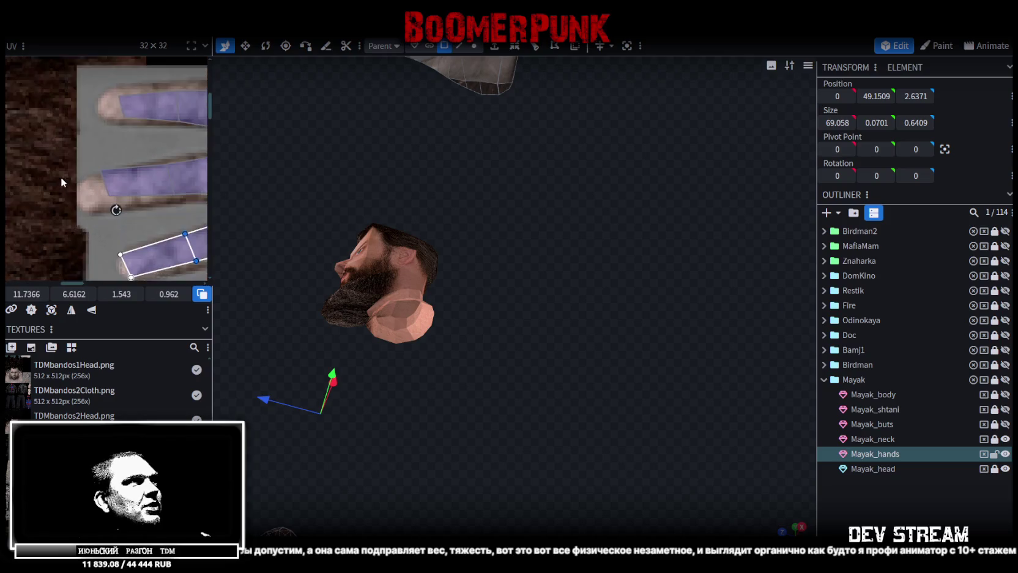
- Reshape both fingertip faces of the finger strip along the photo finger
{"action": "mouse_move", "coordinate": [93, 154]}
{"action": "left_mouse_down"}
{"action": "mouse_move", "coordinate": [140, 224]}
{"action": "mouse_move", "coordinate": [101, 218]}
{"action": "left_mouse_up"}
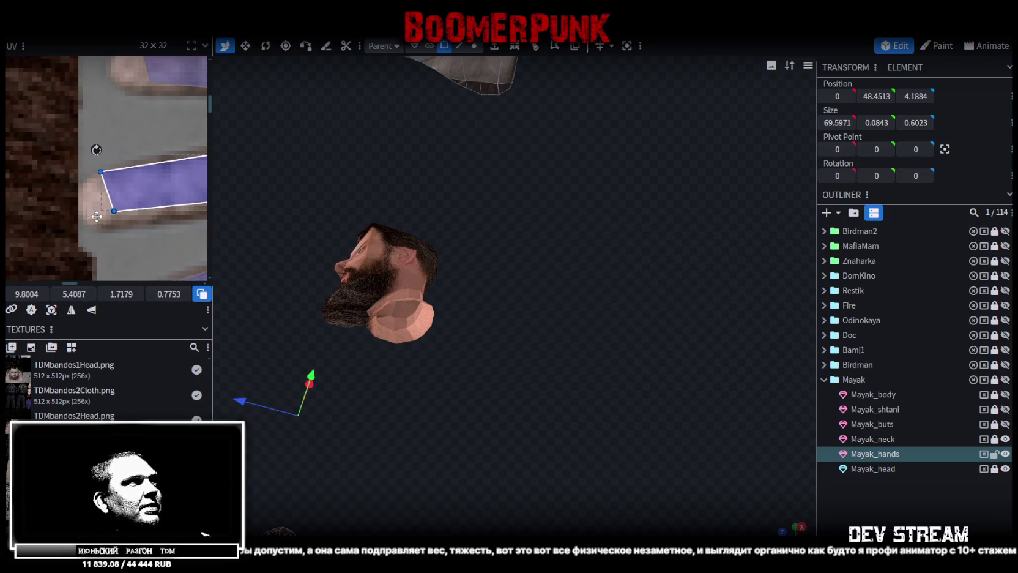
{"action": "scroll", "coordinate": [101, 218], "scroll_direction": "down", "scroll_amount": 2}
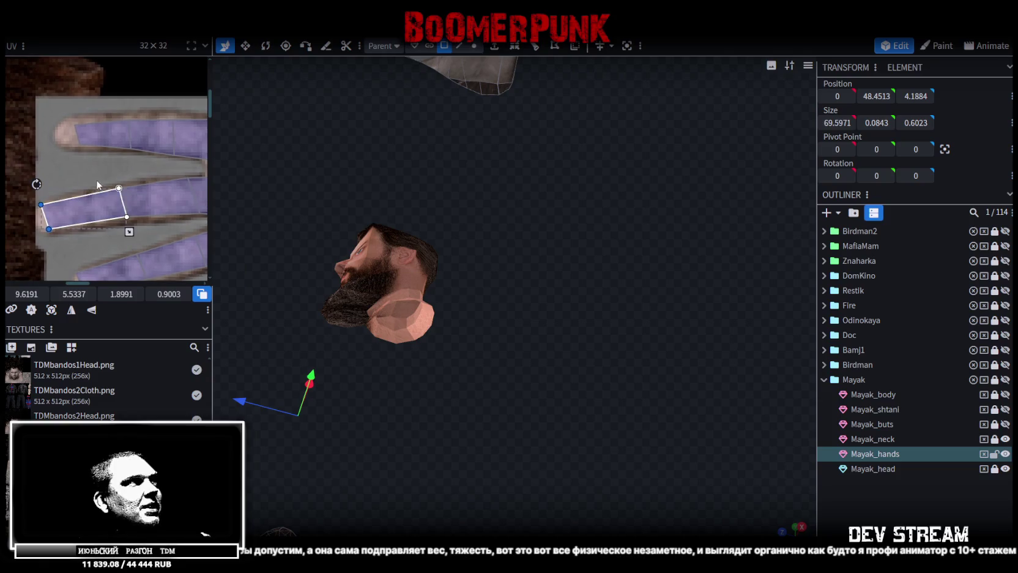
{"action": "left_click", "coordinate": [143, 226]}
{"action": "mouse_move", "coordinate": [125, 216]}
{"action": "left_mouse_down"}
{"action": "mouse_move", "coordinate": [111, 184]}
{"action": "mouse_move", "coordinate": [126, 216]}
{"action": "mouse_move", "coordinate": [80, 208]}
{"action": "left_mouse_up"}
{"action": "scroll", "coordinate": [107, 172], "scroll_direction": "up", "scroll_amount": 2}
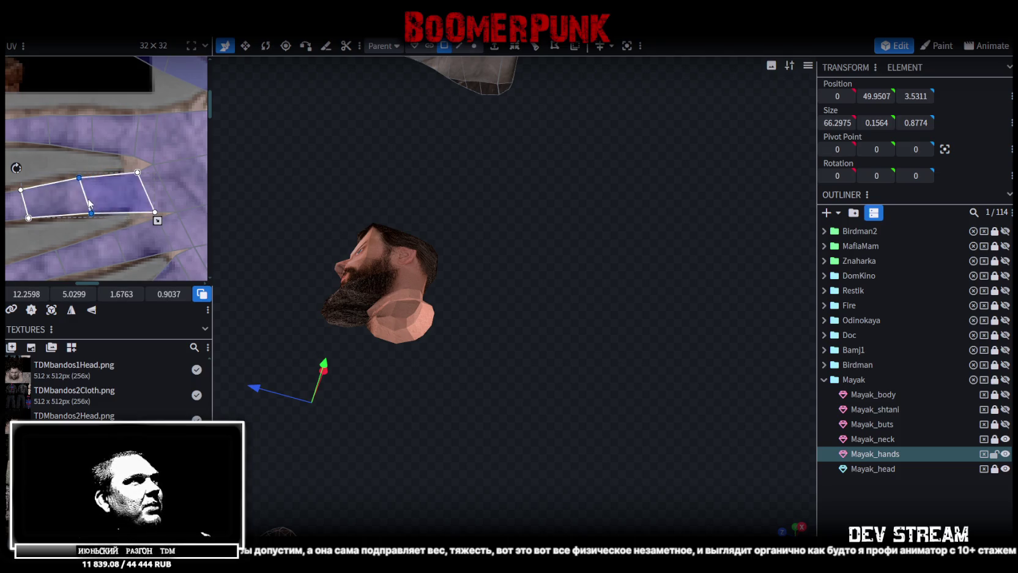
{"action": "scroll", "coordinate": [32, 175], "scroll_direction": "down", "scroll_amount": 2}
- Select groups of adjacent finger faces on the hand UV layout
{"action": "mouse_move", "coordinate": [32, 166]}
{"action": "left_mouse_down"}
{"action": "mouse_move", "coordinate": [60, 201]}
{"action": "mouse_move", "coordinate": [35, 190]}
{"action": "left_mouse_up"}
{"action": "left_click_drag", "start_coordinate": [86, 164], "coordinate": [122, 197]}
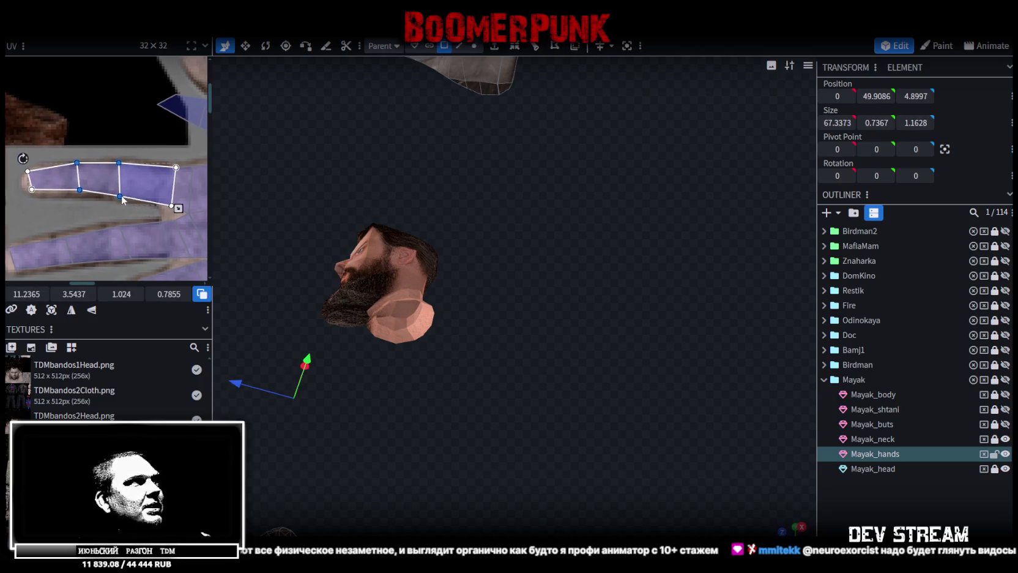
{"action": "scroll", "coordinate": [122, 196], "scroll_direction": "right", "scroll_amount": 3}
{"action": "left_click", "coordinate": [101, 159]}
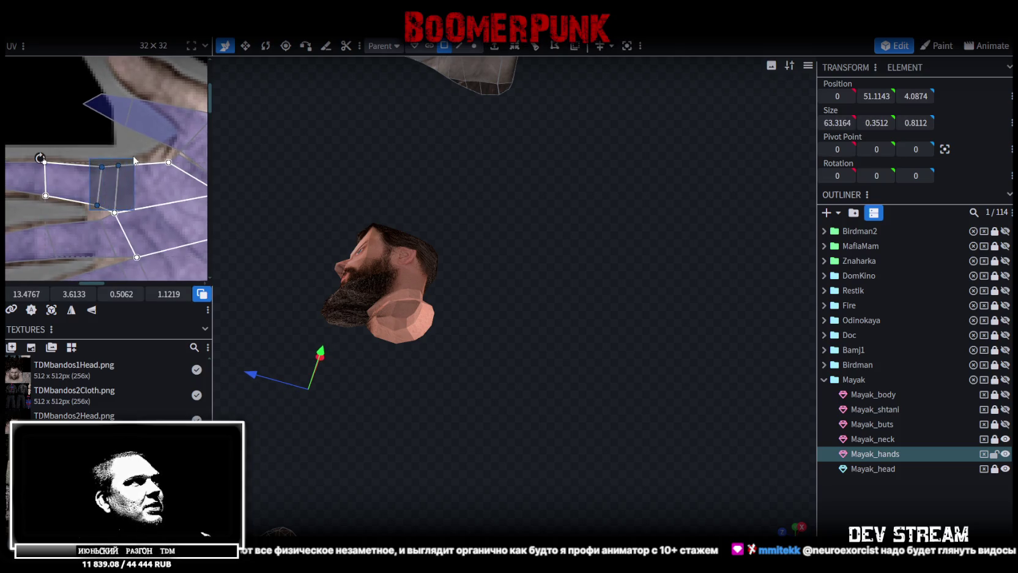
{"action": "mouse_move", "coordinate": [126, 158]}
{"action": "left_mouse_down"}
{"action": "mouse_move", "coordinate": [88, 220]}
{"action": "mouse_move", "coordinate": [88, 201]}
{"action": "left_mouse_up"}
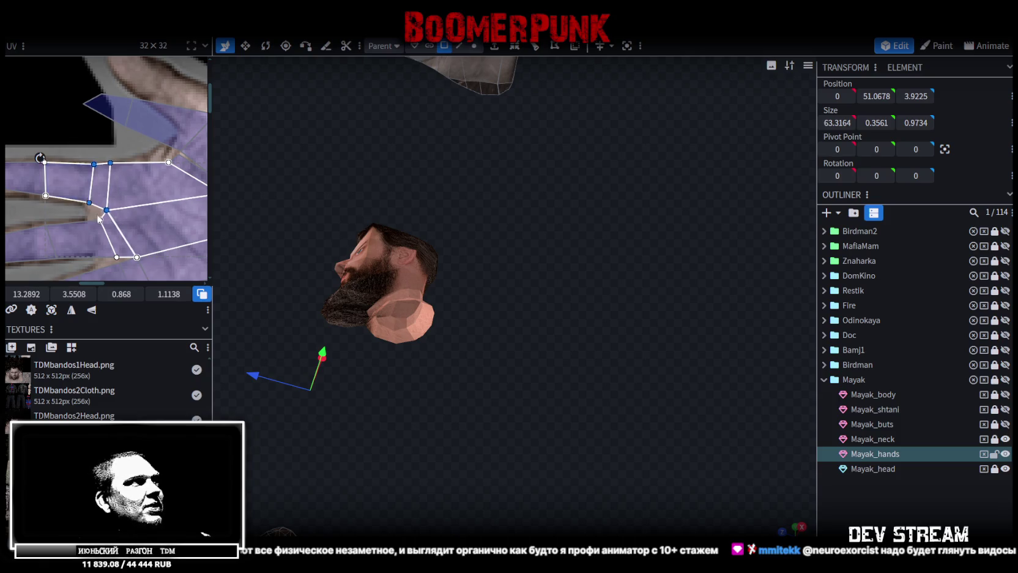
{"action": "scroll", "coordinate": [89, 202], "scroll_direction": "up", "scroll_amount": 2}
- Select a quad near the thumb area and pick two of its vertices
{"action": "left_click", "coordinate": [96, 231]}
{"action": "left_click", "coordinate": [100, 219]}
{"action": "scroll", "coordinate": [100, 219], "scroll_direction": "up", "scroll_amount": 3}
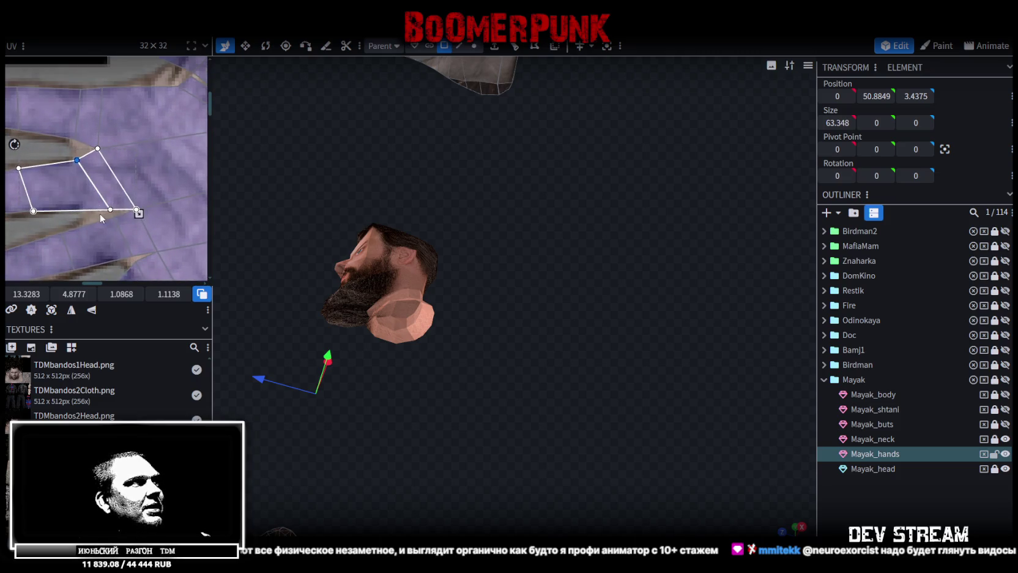
{"action": "scroll", "coordinate": [86, 171], "scroll_direction": "down", "scroll_amount": 3}
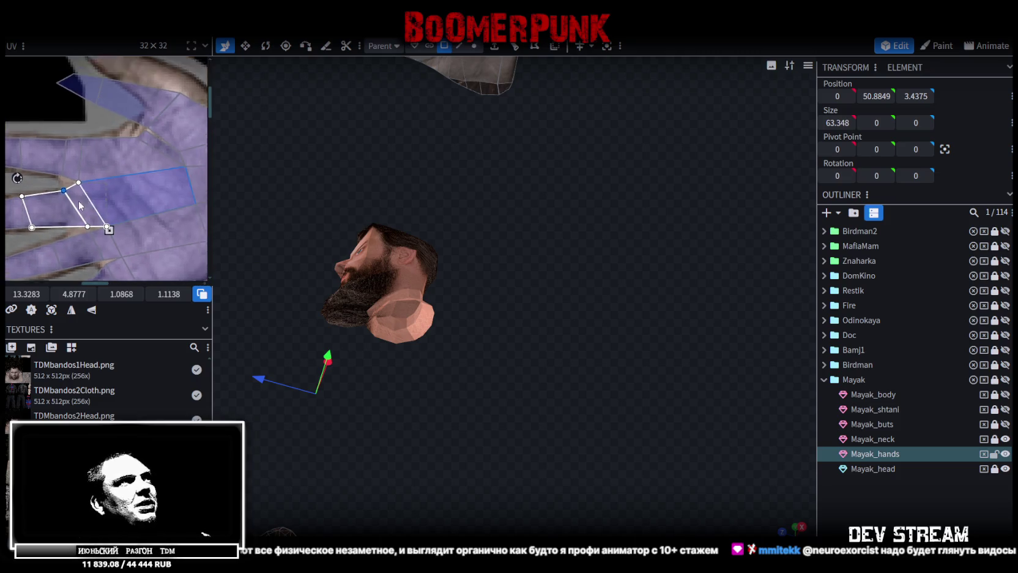
{"action": "scroll", "coordinate": [114, 153], "scroll_direction": "up", "scroll_amount": 2}
{"action": "scroll", "coordinate": [116, 176], "scroll_direction": "up", "scroll_amount": 1}
{"action": "scroll", "coordinate": [118, 140], "scroll_direction": "up", "scroll_amount": 1}
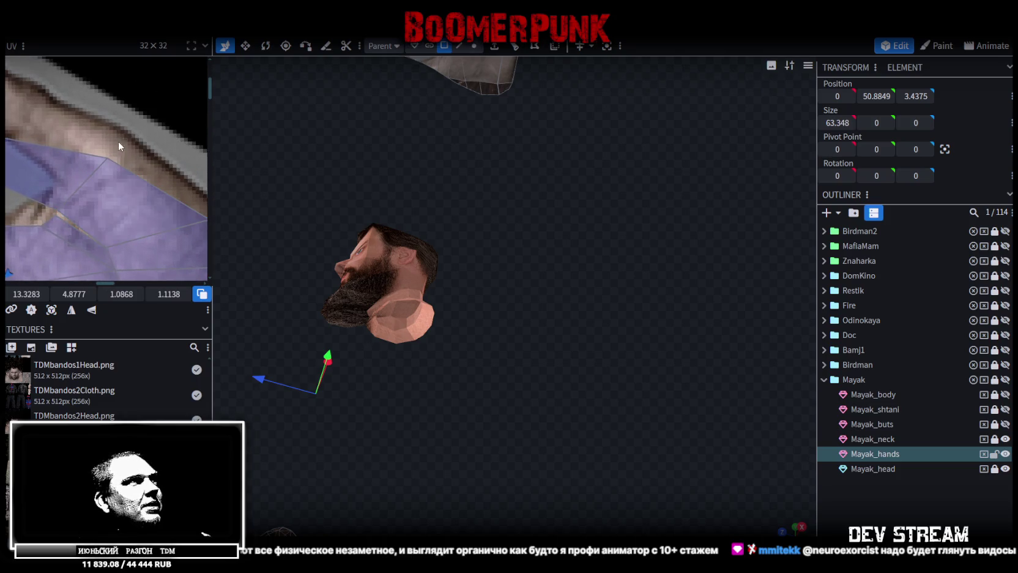
{"action": "left_click", "coordinate": [65, 194]}
{"action": "left_click", "coordinate": [58, 210], "text": "shift"}
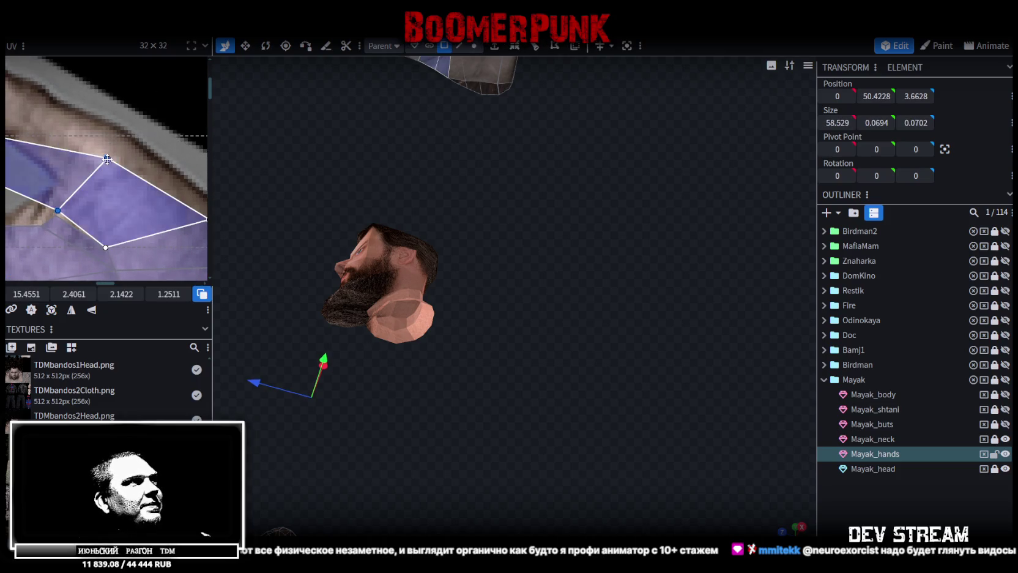
- Reshape the quad and move the thumb face's vertices up onto the photo's thumb
{"action": "left_click_drag", "start_coordinate": [114, 154], "coordinate": [119, 137]}
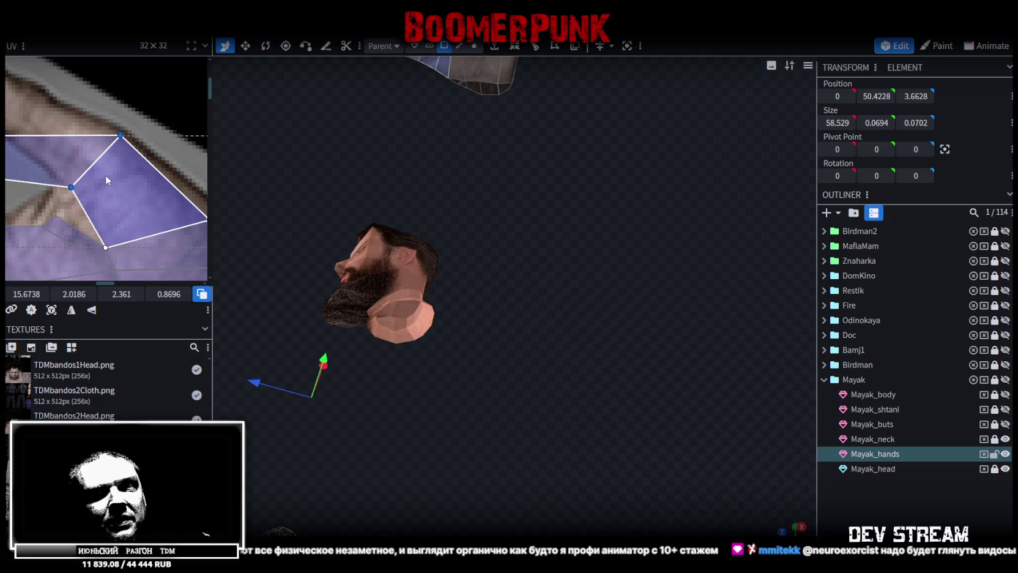
{"action": "middle_click_drag", "start_coordinate": [42, 149], "coordinate": [83, 185]}
{"action": "left_click_drag", "start_coordinate": [85, 190], "coordinate": [125, 240]}
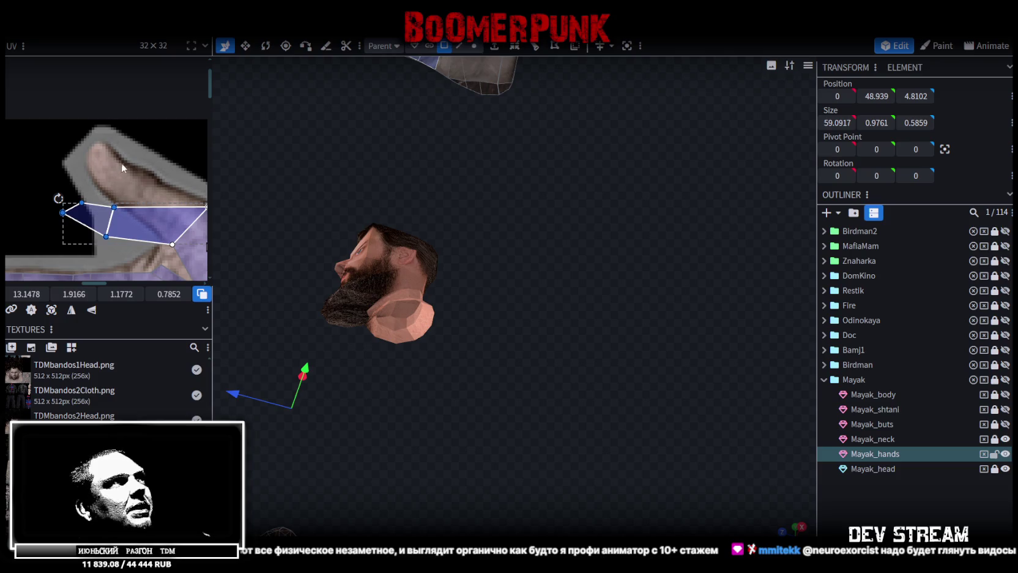
{"action": "mouse_move", "coordinate": [98, 219]}
{"action": "left_mouse_down"}
{"action": "mouse_move", "coordinate": [113, 181]}
{"action": "mouse_move", "coordinate": [107, 145]}
{"action": "left_mouse_up"}
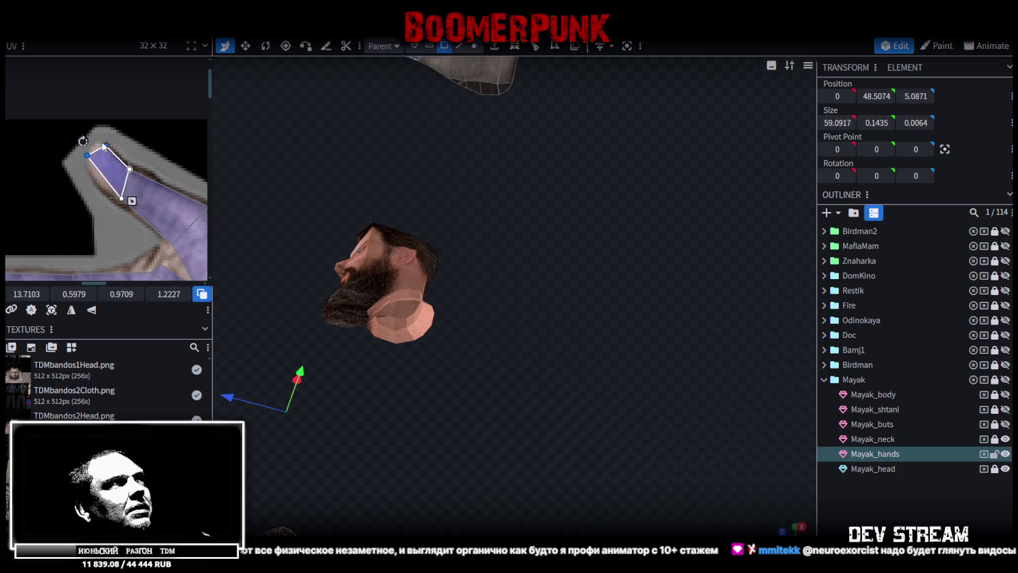
- Lower the thumb face's left vertex to fit the thumb edge
{"action": "scroll", "coordinate": [107, 145], "scroll_direction": "up", "scroll_amount": 2}
{"action": "left_click", "coordinate": [74, 171]}
{"action": "left_click_drag", "start_coordinate": [75, 171], "coordinate": [76, 185]}
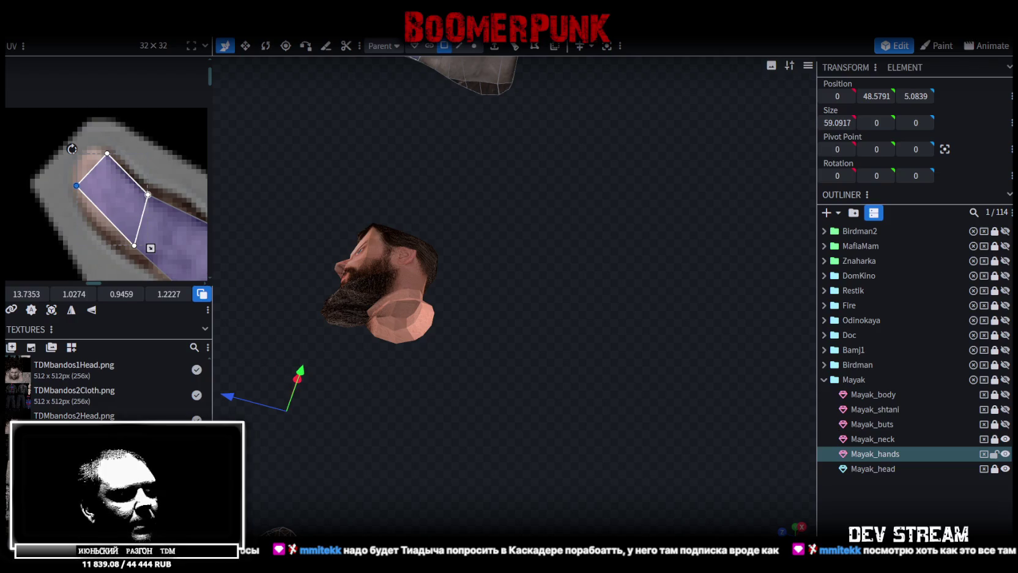
{"action": "key", "text": "alt+Tab"}
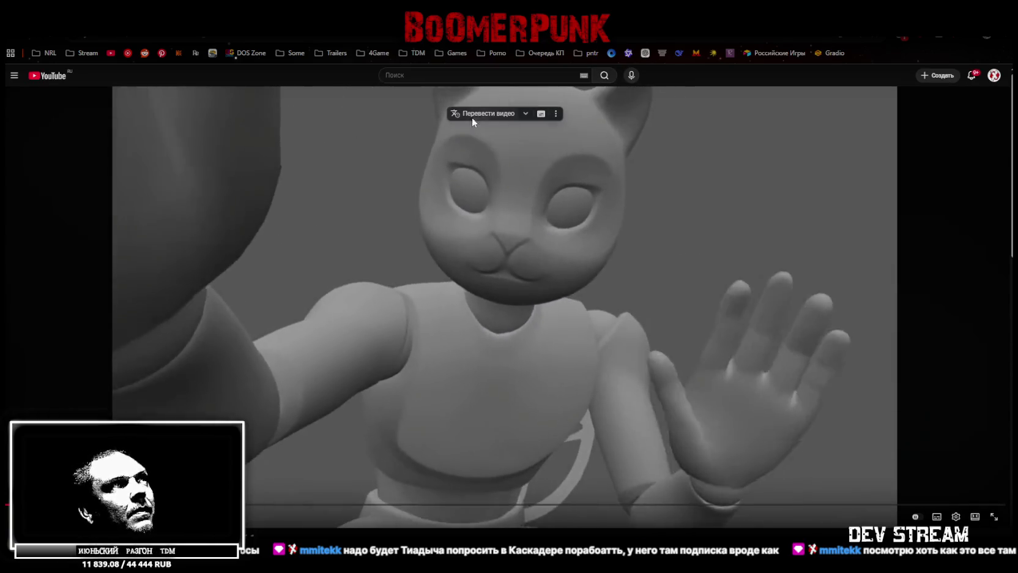
- Turn on 'Перевести видео' translation for the playing 3D animation video
{"action": "left_click", "coordinate": [472, 116]}
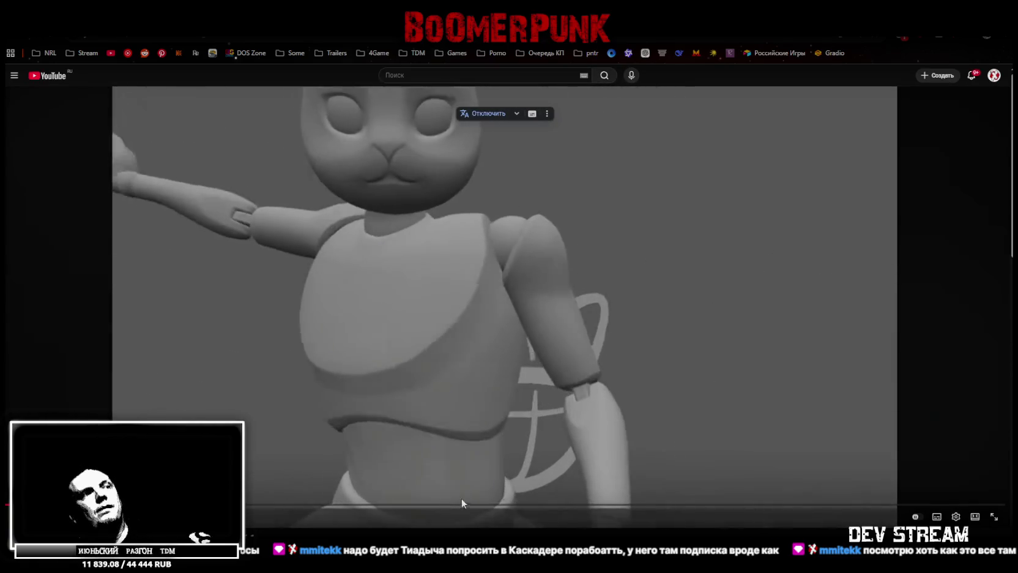
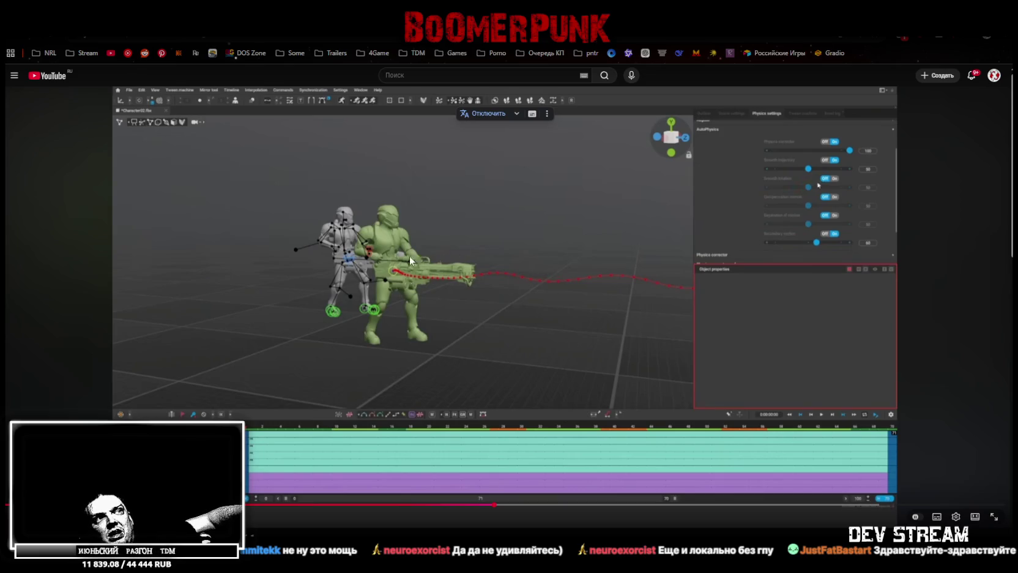
- Pause the Cascadeur trajectory-editing demo, then let it play through to the end screen
{"action": "left_click", "coordinate": [481, 327]}
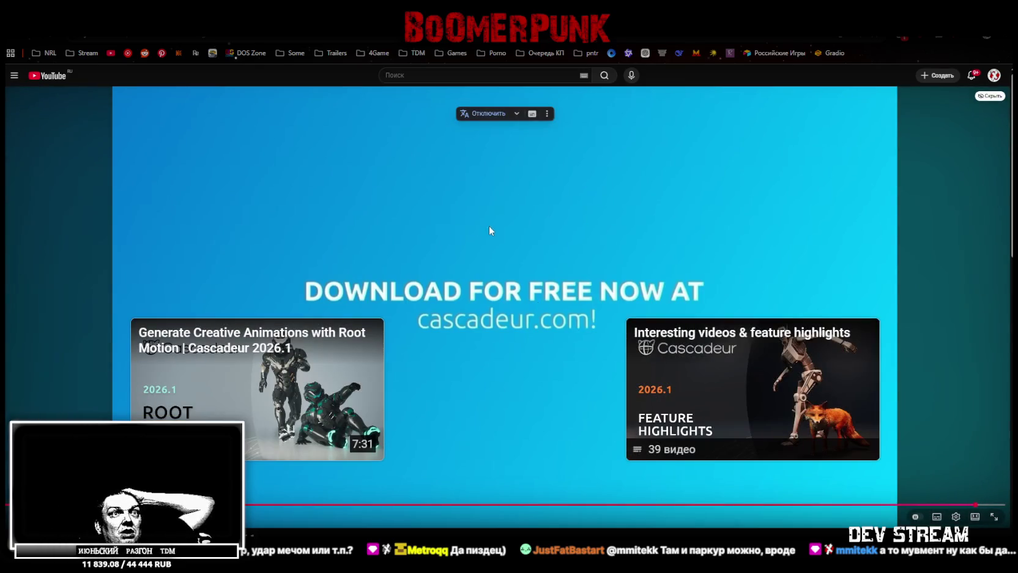
- Switch from the browser to Blockbench, showing the bearded head model
{"action": "key", "text": "alt+Tab"}
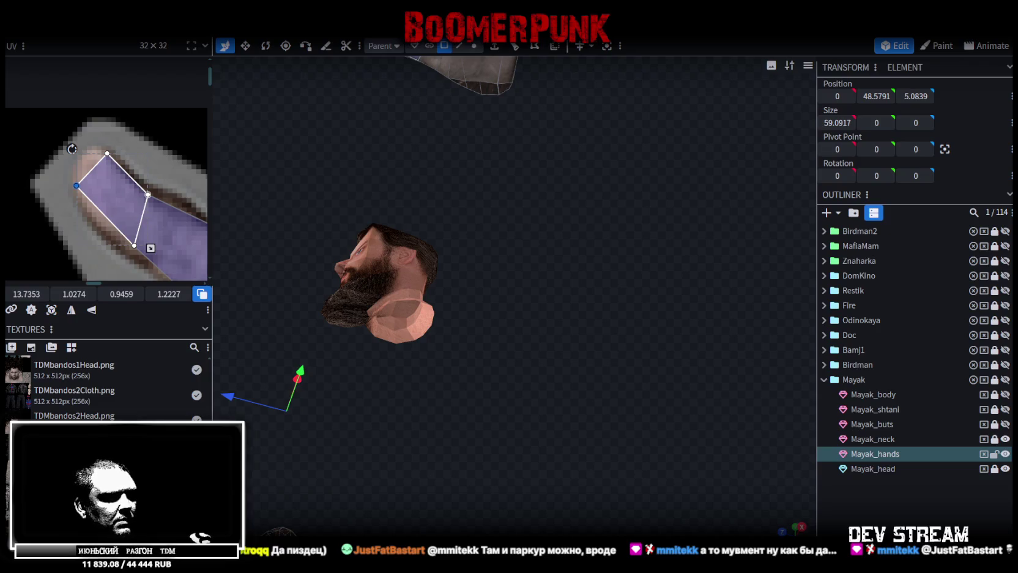
- Hide and restore Blockbench, then return to the browser playing the Cascadeur Short
{"action": "key", "text": "super+d"}
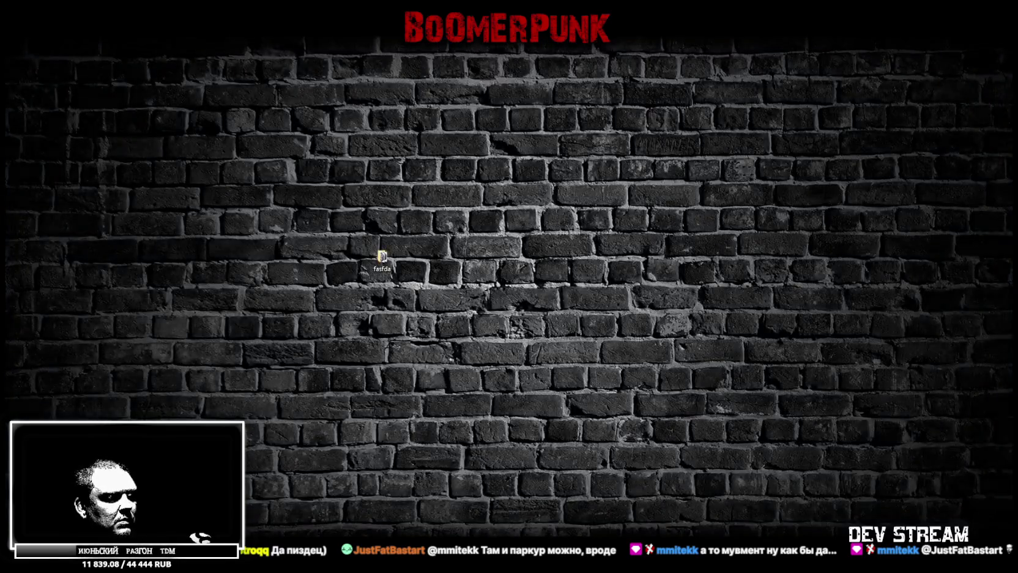
{"action": "key", "text": "super+d"}
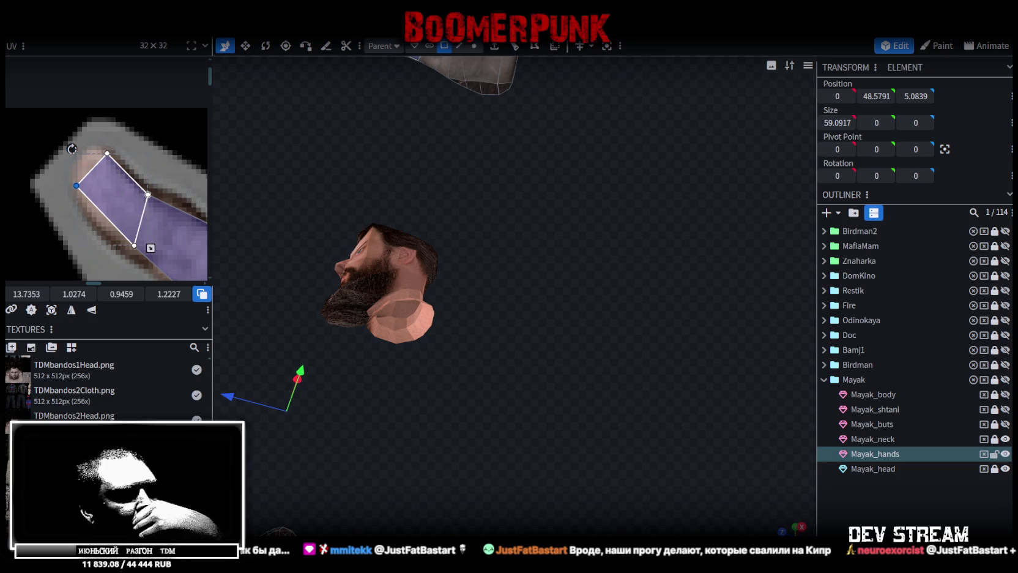
{"action": "key", "text": "alt+Tab"}
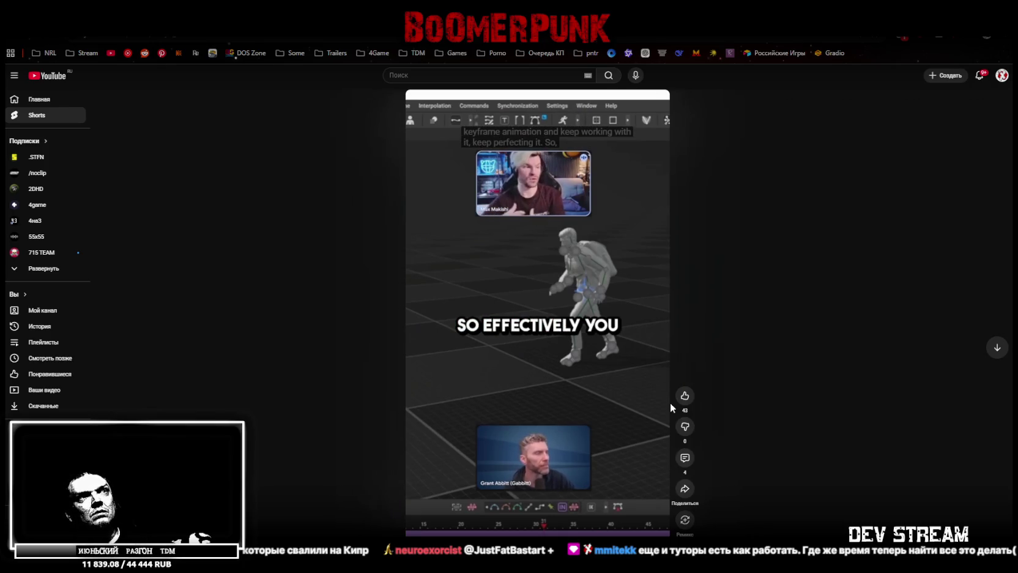
{"action": "mouse_move", "coordinate": [537, 302]}
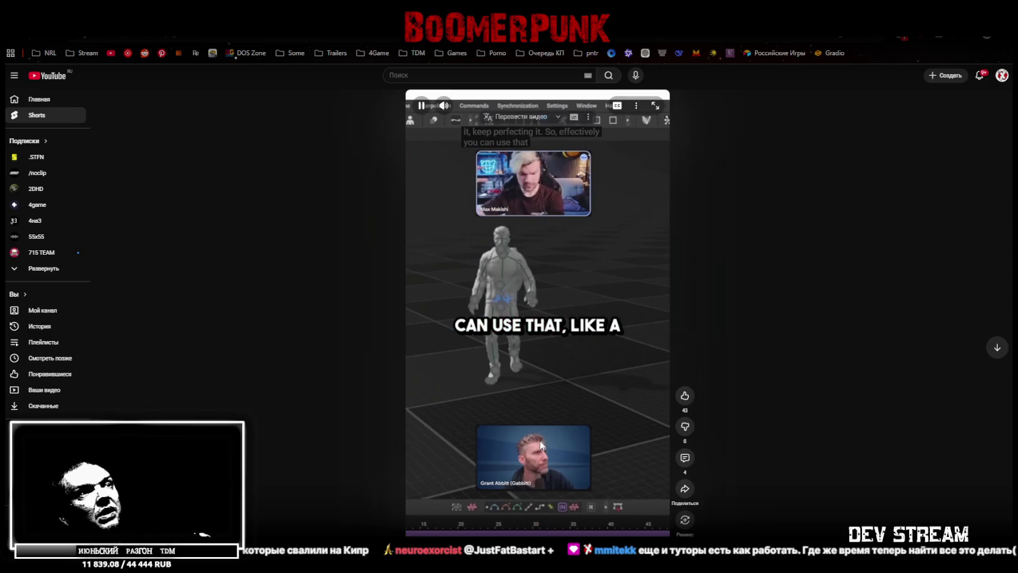
- Pause the Cascadeur interview Short before moving on to the longer sword-and-shield video
{"action": "left_click", "coordinate": [502, 415]}
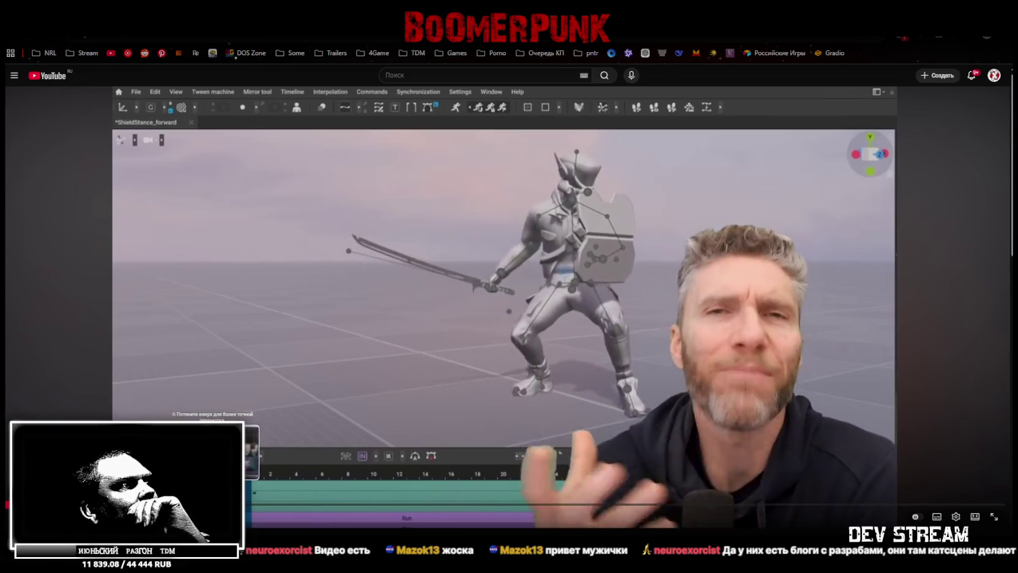
- Scrub the progress bar ahead past 16:11 to about 21:22, then back to 21:11
{"action": "left_click_drag", "start_coordinate": [213, 510], "coordinate": [260, 510]}
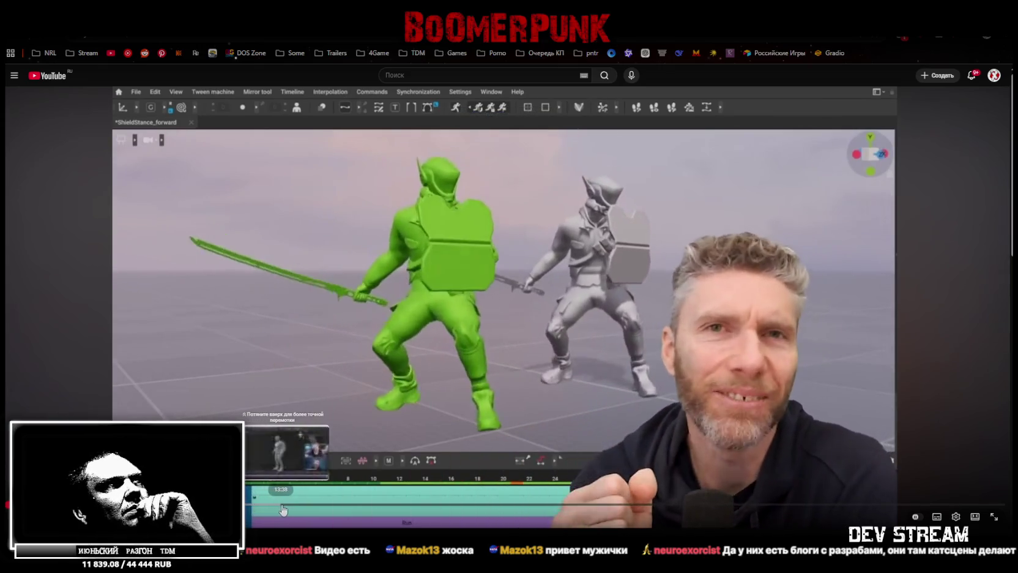
{"action": "left_click_drag", "start_coordinate": [260, 509], "coordinate": [352, 506]}
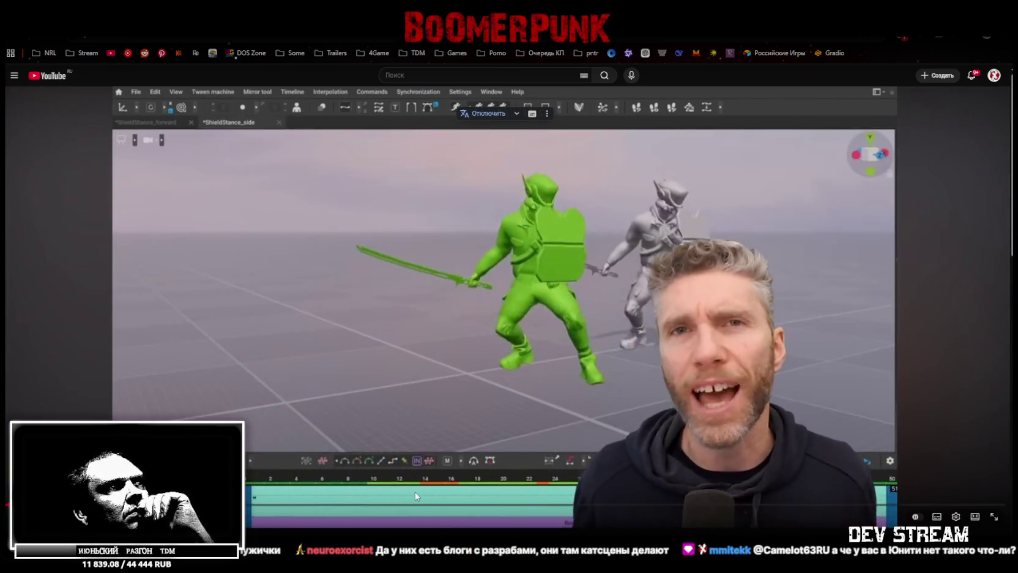
{"action": "left_click_drag", "start_coordinate": [417, 506], "coordinate": [440, 510]}
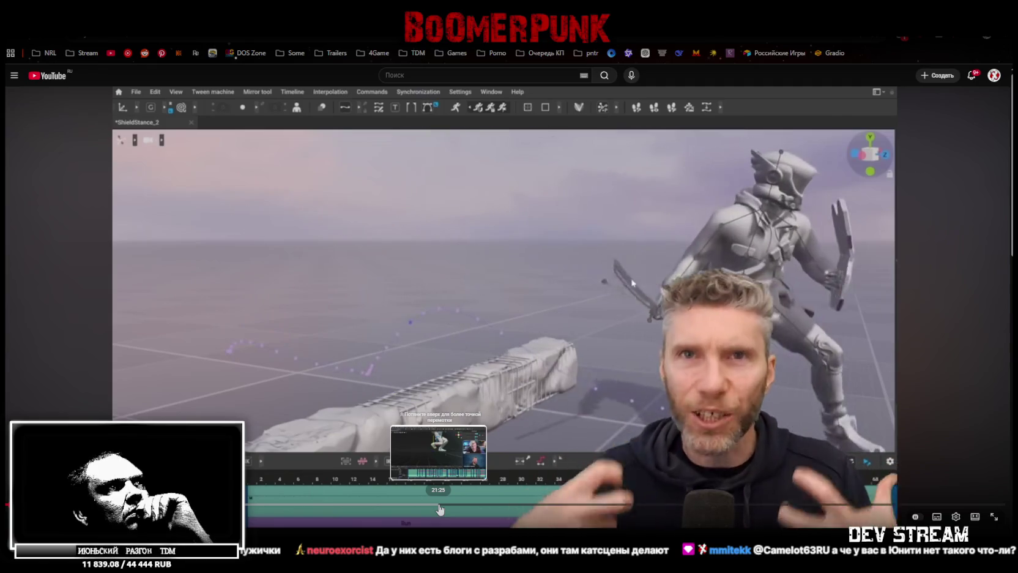
{"action": "left_click_drag", "start_coordinate": [440, 509], "coordinate": [439, 509]}
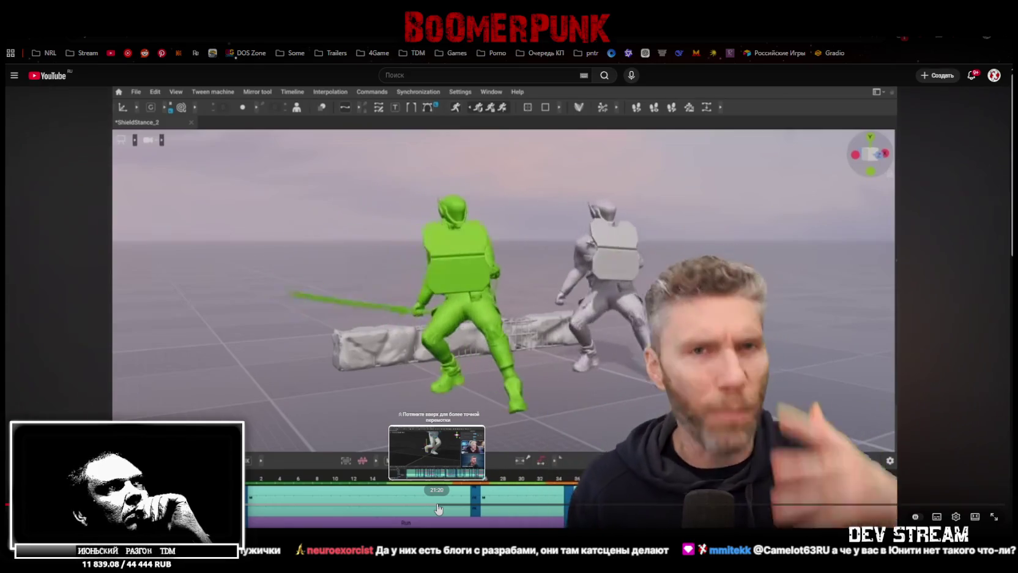
{"action": "left_click_drag", "start_coordinate": [439, 509], "coordinate": [437, 508]}
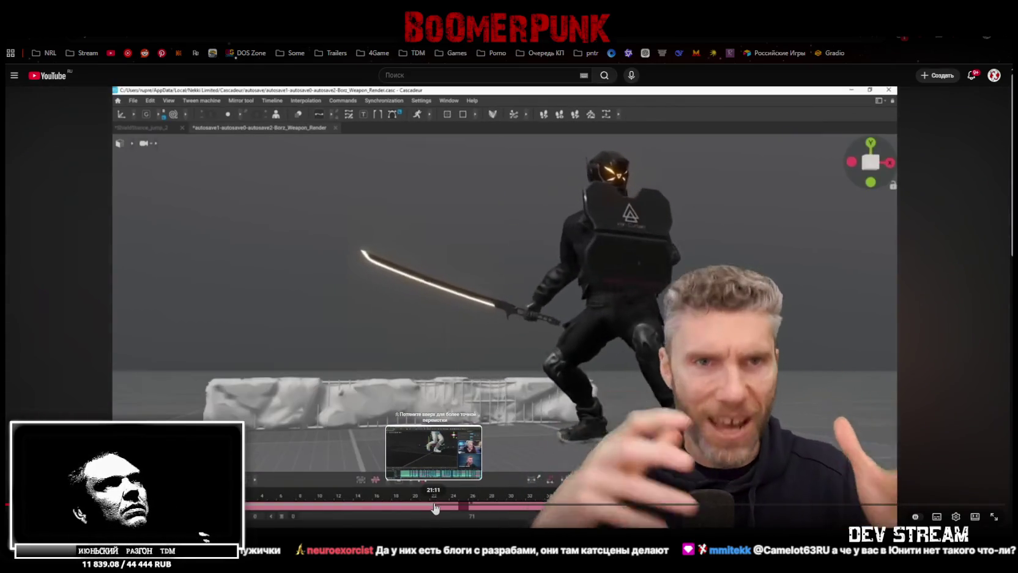
{"action": "left_click_drag", "start_coordinate": [437, 508], "coordinate": [435, 508]}
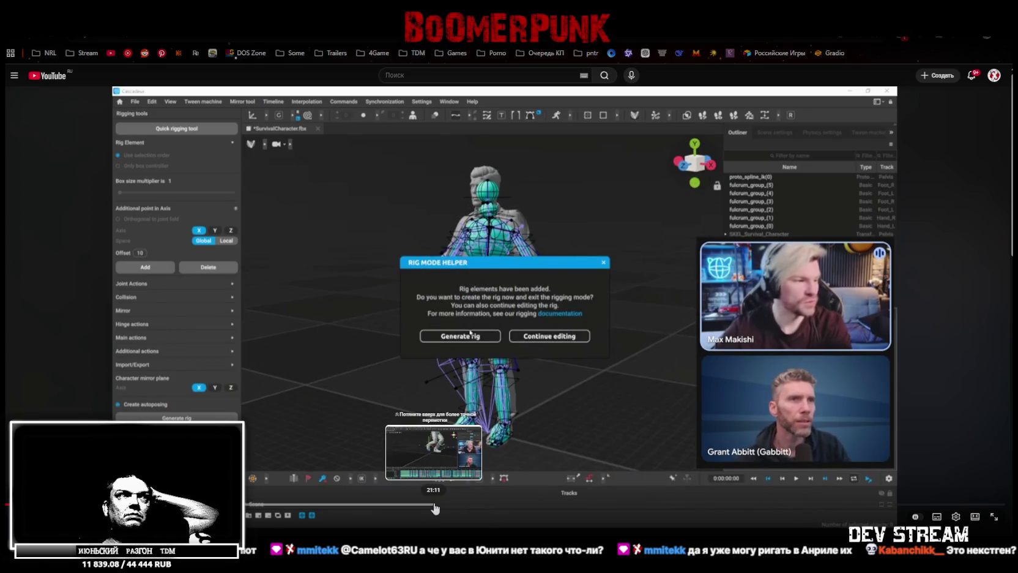
- Choose a different playback speed from the player's settings menu
{"action": "left_click", "coordinate": [957, 519]}
{"action": "left_click", "coordinate": [964, 480]}
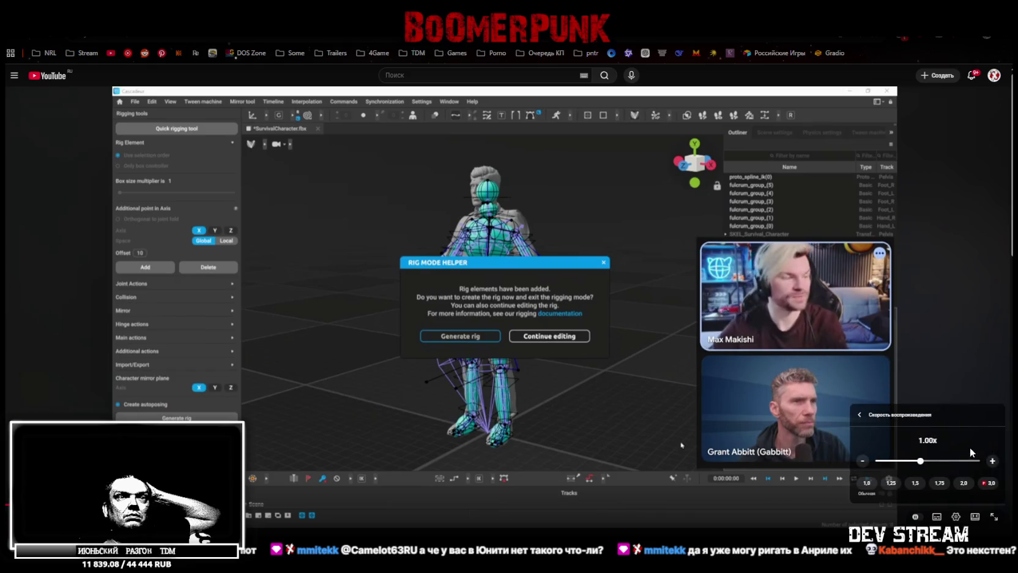
{"action": "left_click", "coordinate": [941, 483]}
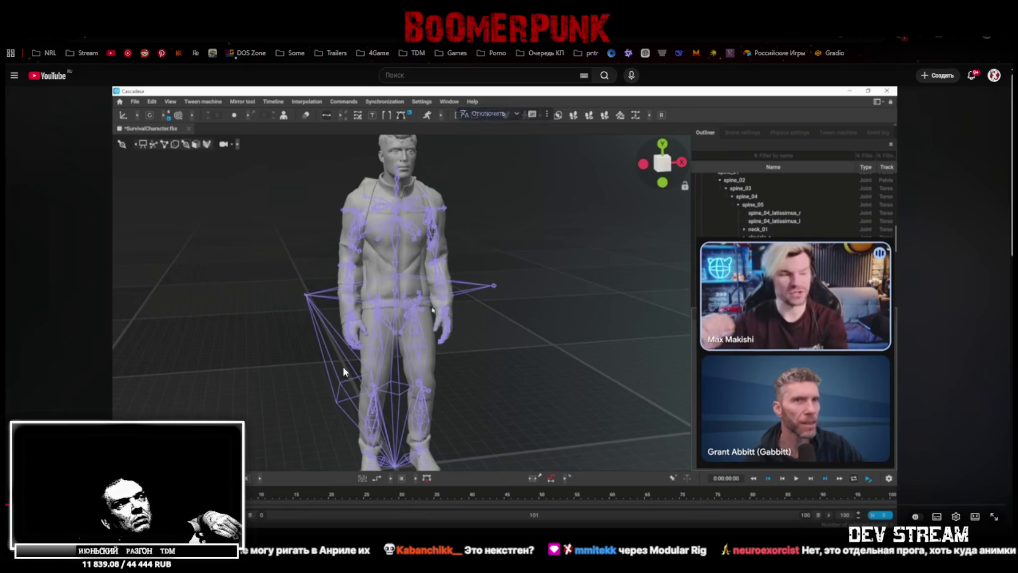
{"action": "scroll", "coordinate": [350, 358], "scroll_direction": "down", "scroll_amount": 3}
{"action": "scroll", "coordinate": [206, 345], "scroll_direction": "up", "scroll_amount": 3}
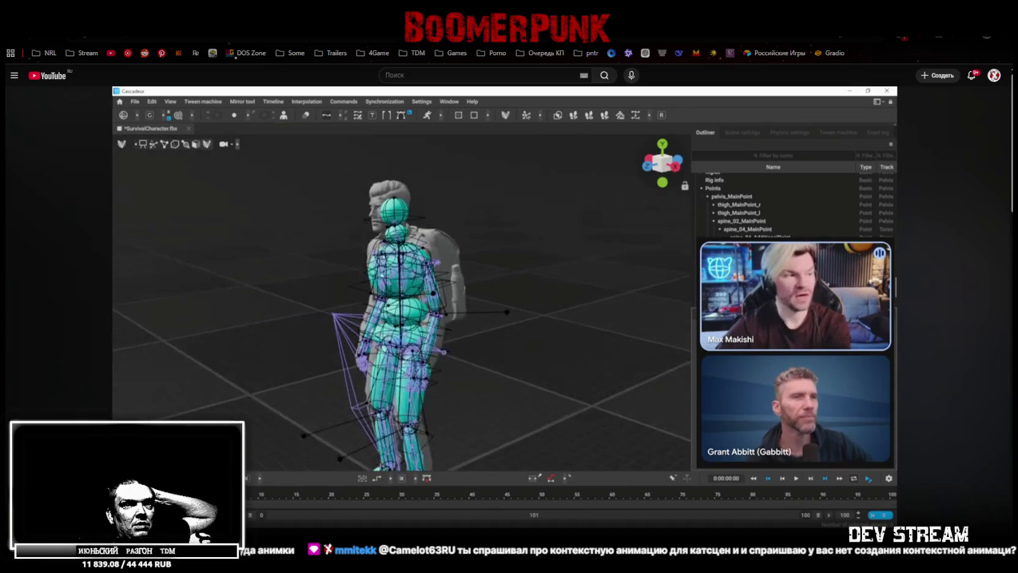
{"action": "left_click", "coordinate": [394, 333]}
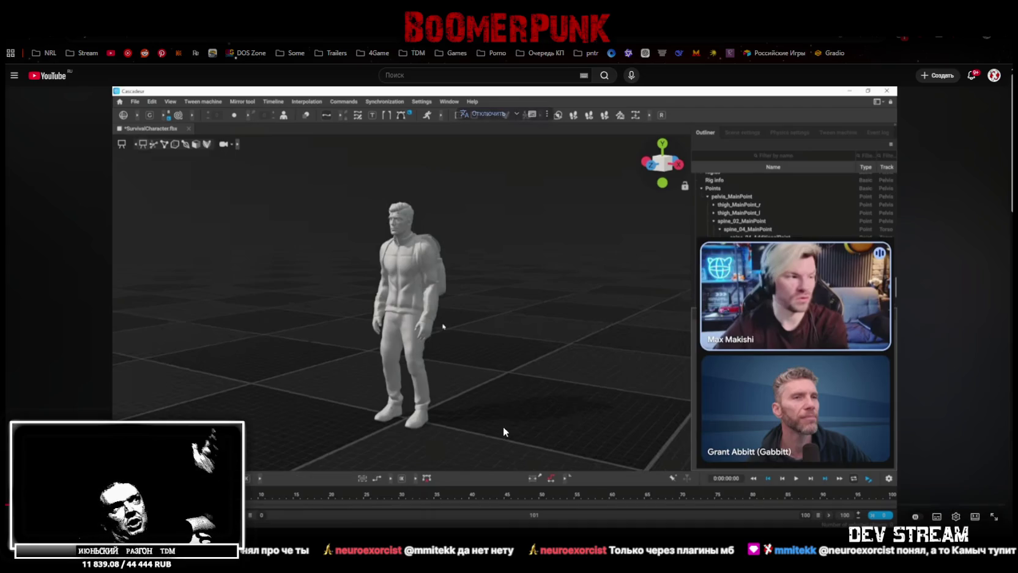
{"action": "mouse_move", "coordinate": [425, 256]}
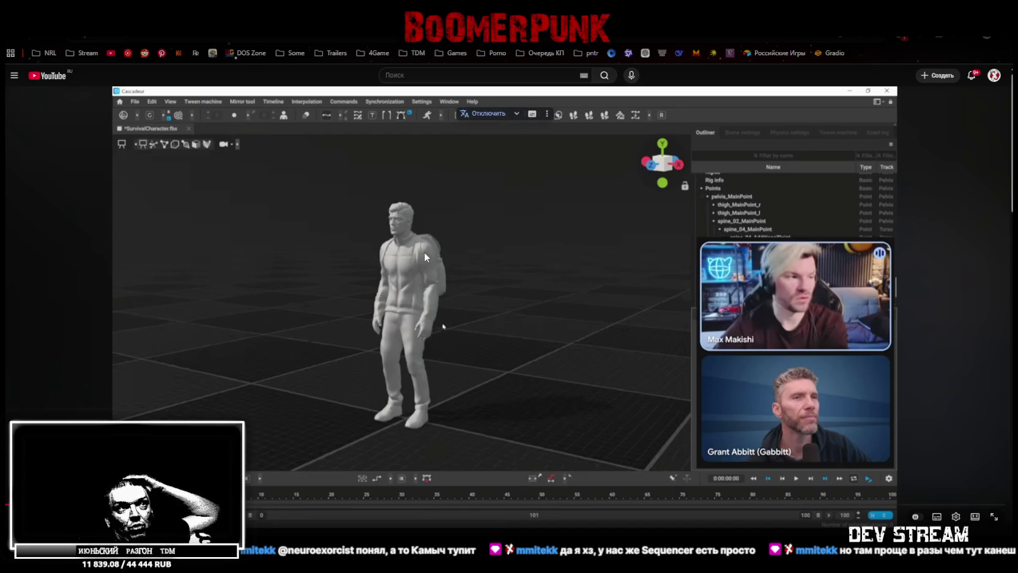
- Resume and pause the demo several times until the two-figure street scene plays
{"action": "left_click", "coordinate": [443, 326]}
{"action": "left_click", "coordinate": [538, 312]}
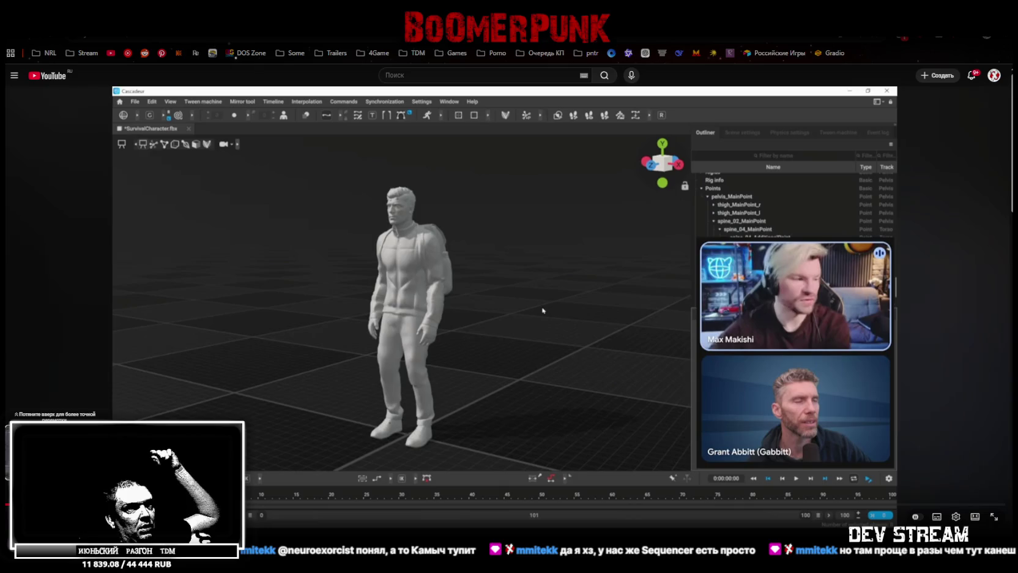
{"action": "left_click", "coordinate": [542, 310]}
{"action": "left_click", "coordinate": [500, 332]}
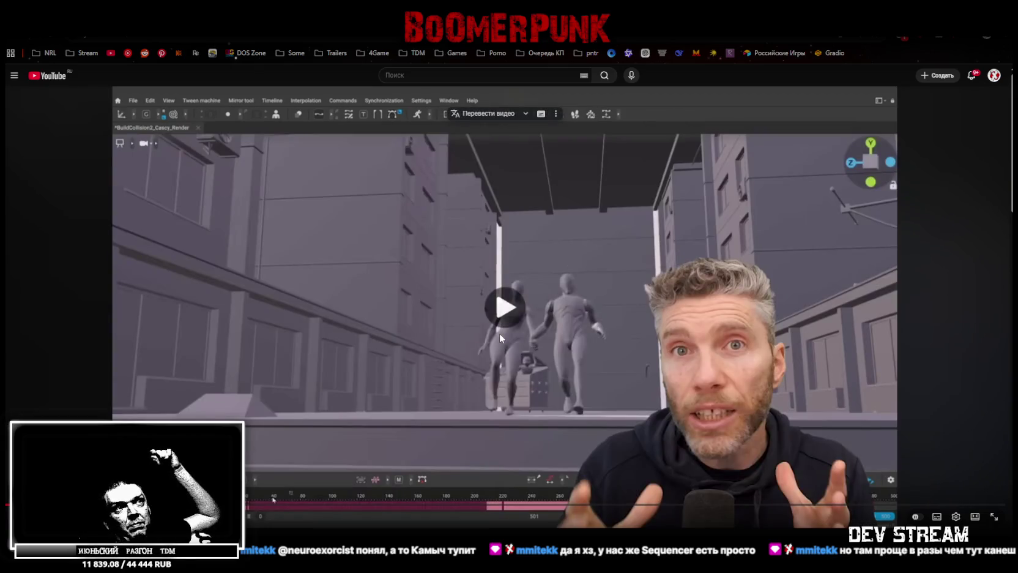
- Pause and resume the demo until it returns to the SurvivalCharacter rigging scene
{"action": "left_click", "coordinate": [526, 274]}
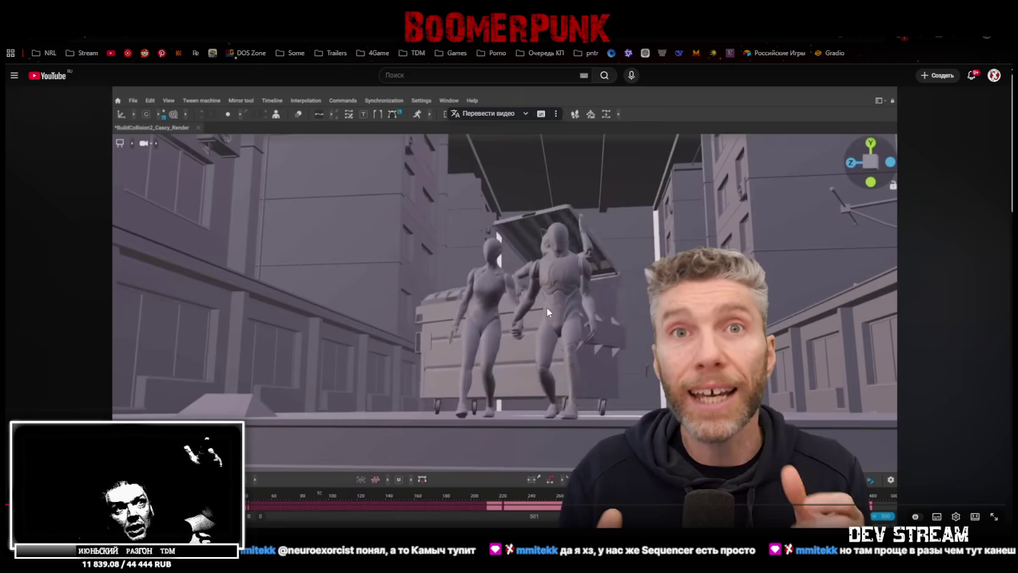
{"action": "left_click", "coordinate": [510, 301]}
{"action": "left_click", "coordinate": [509, 303]}
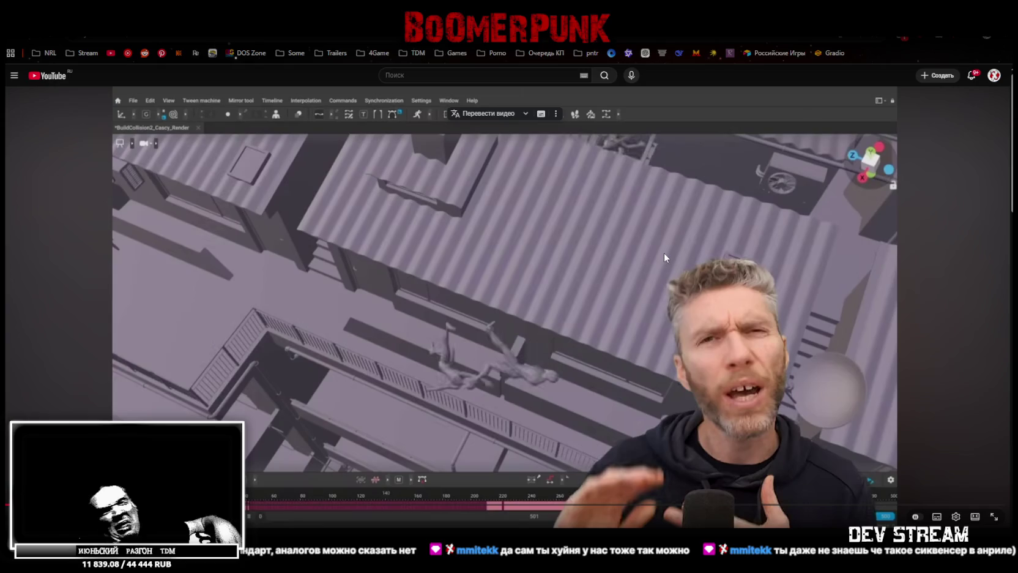
{"action": "left_click", "coordinate": [384, 311]}
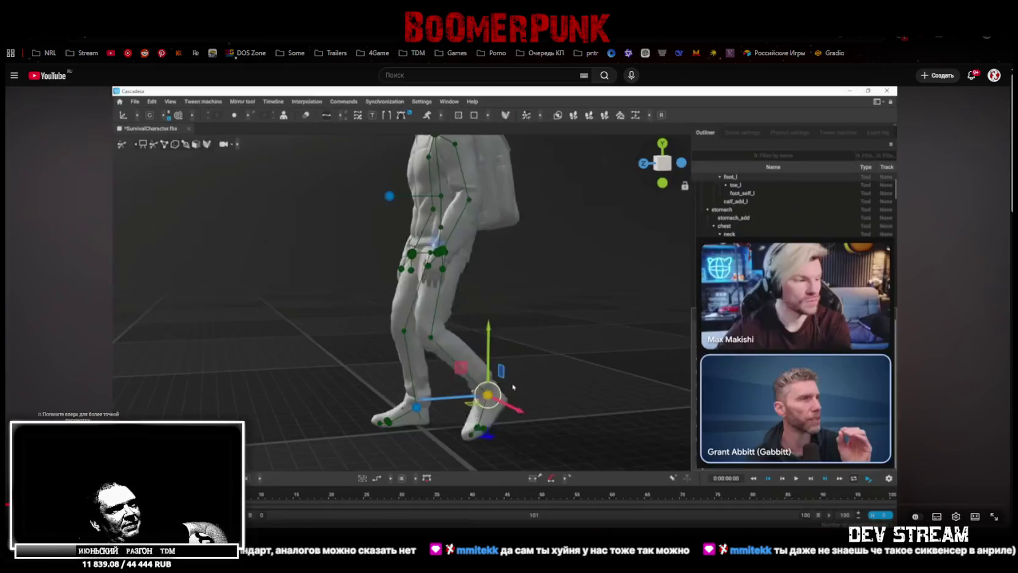
- Pause on the SurvivalCharacter pose, then resume to the mid-stride arm adjustment
{"action": "left_click", "coordinate": [285, 370]}
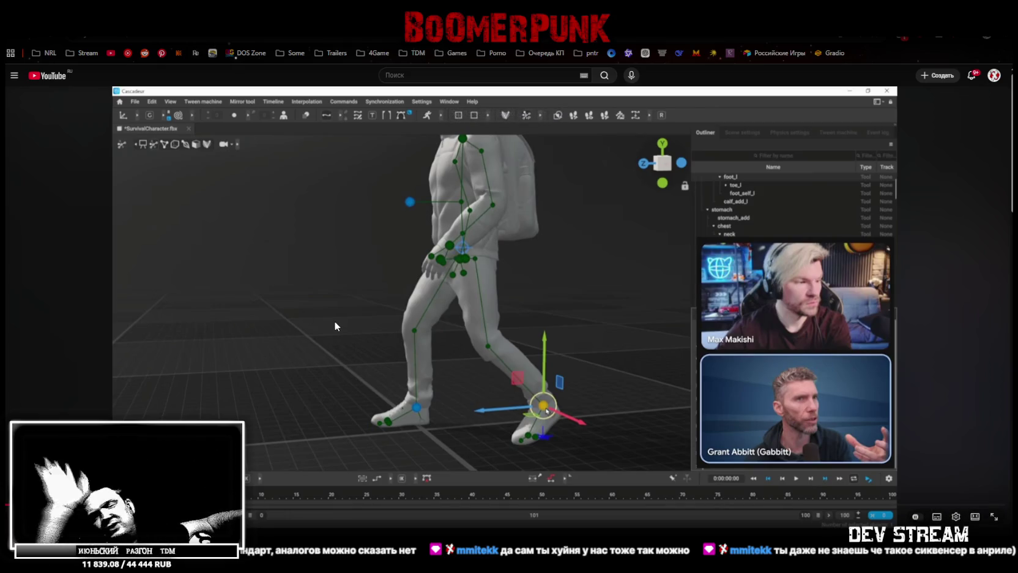
{"action": "mouse_move", "coordinate": [573, 345]}
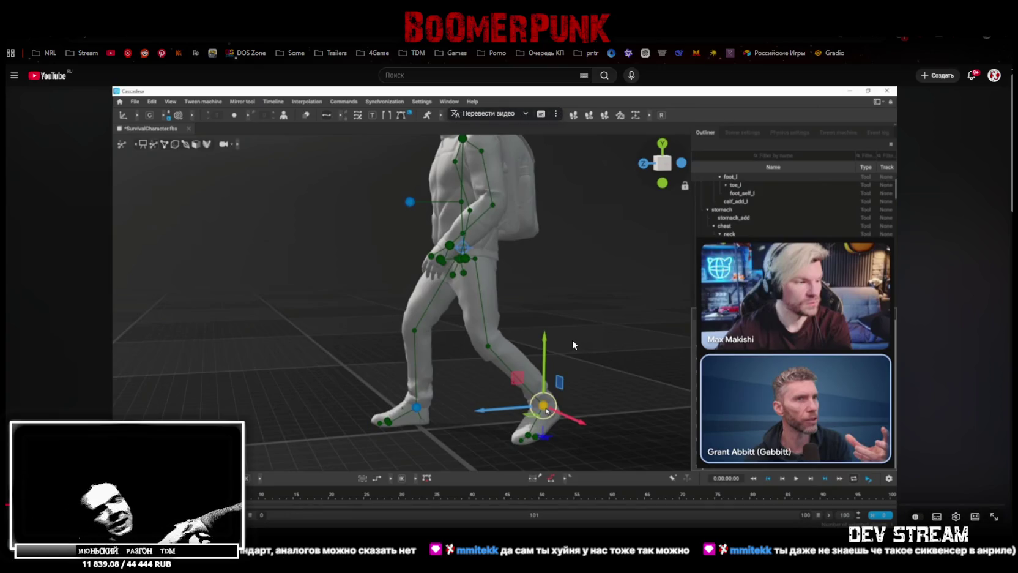
{"action": "left_click", "coordinate": [403, 328]}
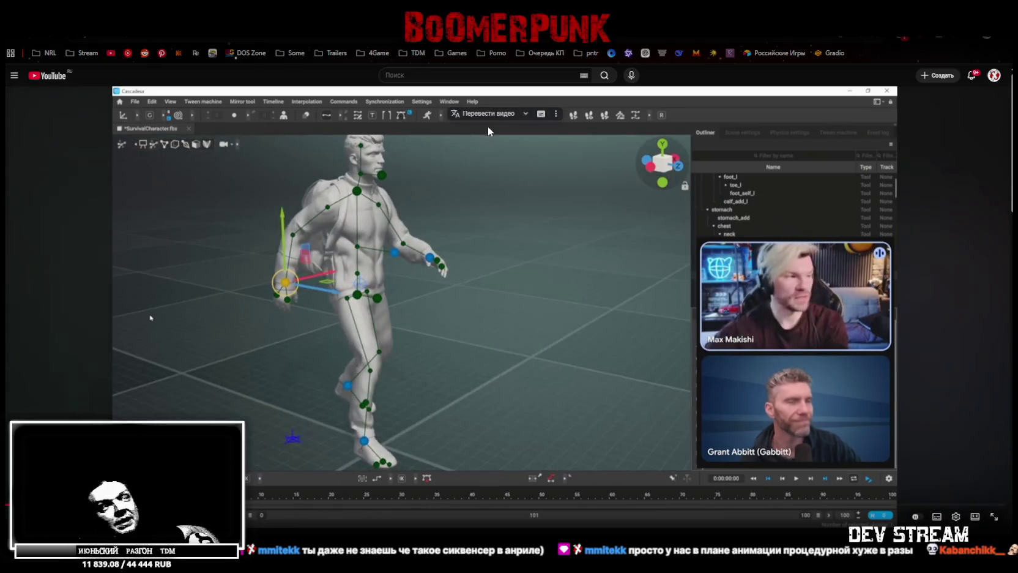
- Pause the demo, enable 'Перевести видео' voice translation, then resume playback
{"action": "left_click", "coordinate": [461, 249]}
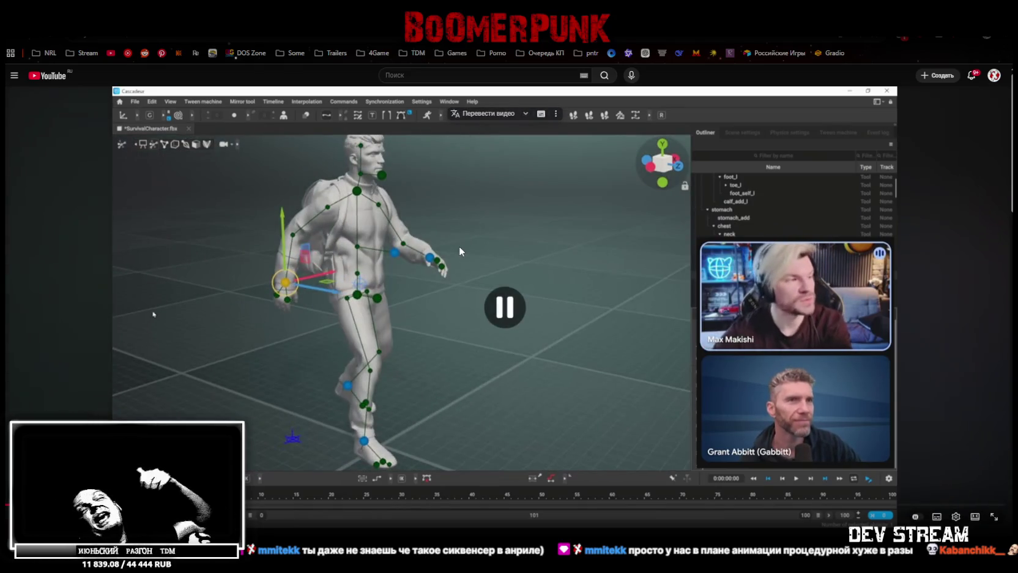
{"action": "left_click", "coordinate": [477, 114]}
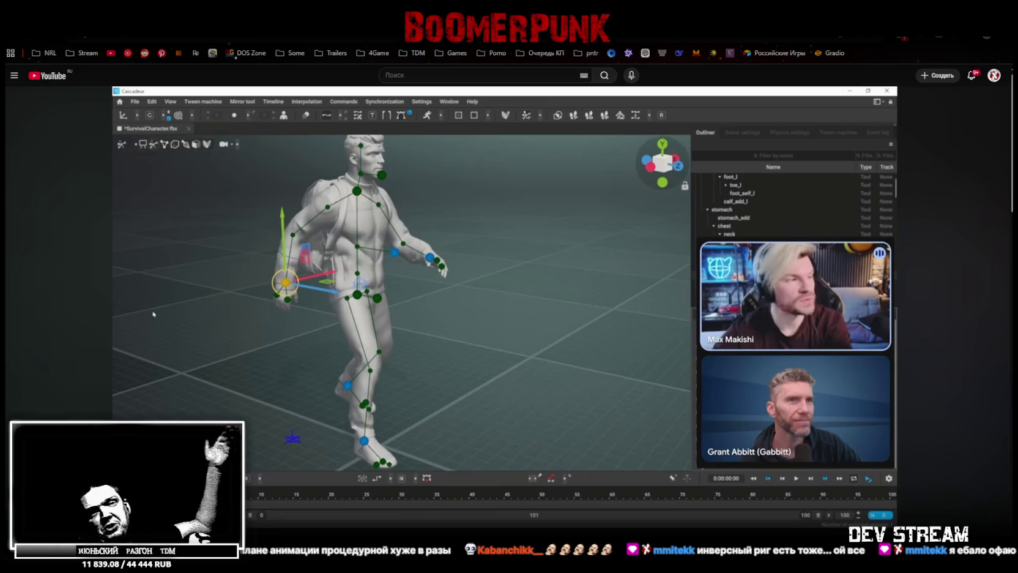
{"action": "left_click", "coordinate": [453, 271]}
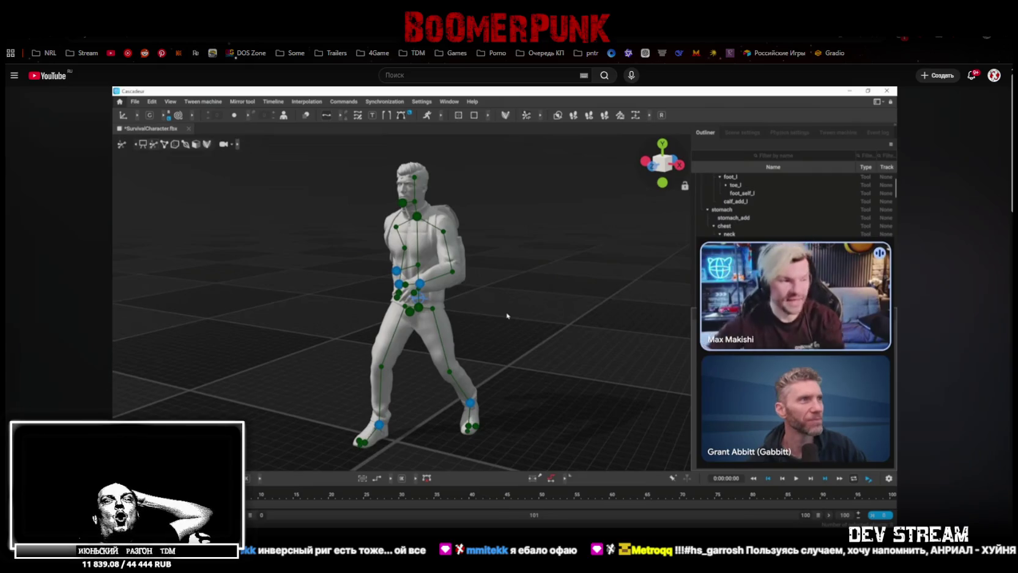
{"action": "left_click", "coordinate": [556, 390]}
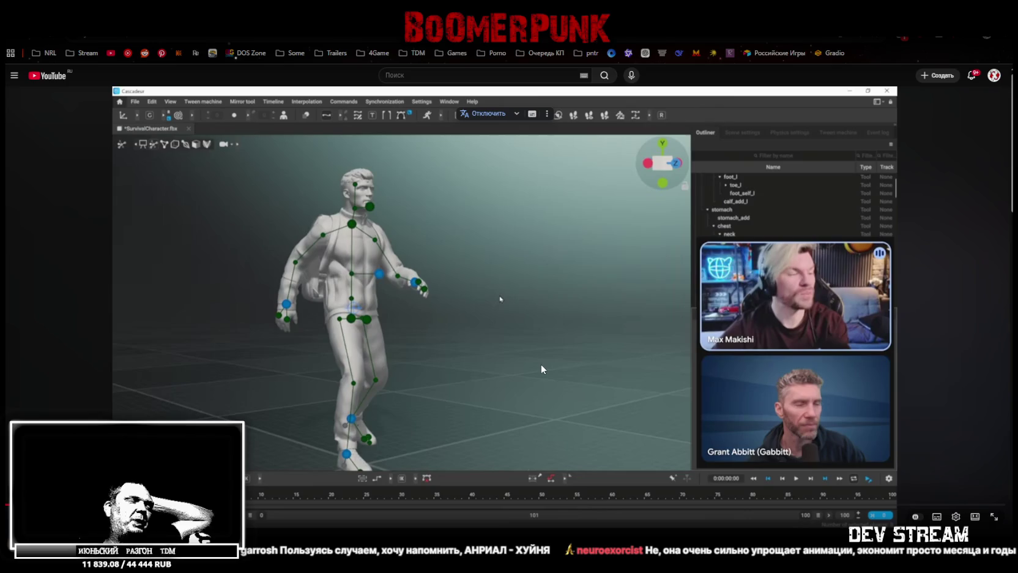
{"action": "left_click", "coordinate": [499, 316]}
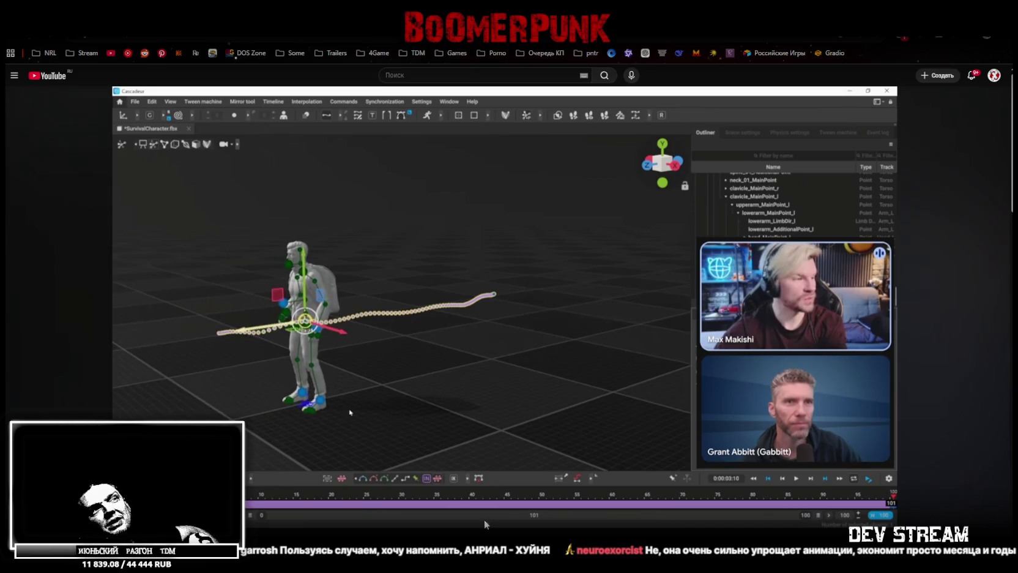
{"action": "left_click", "coordinate": [425, 350]}
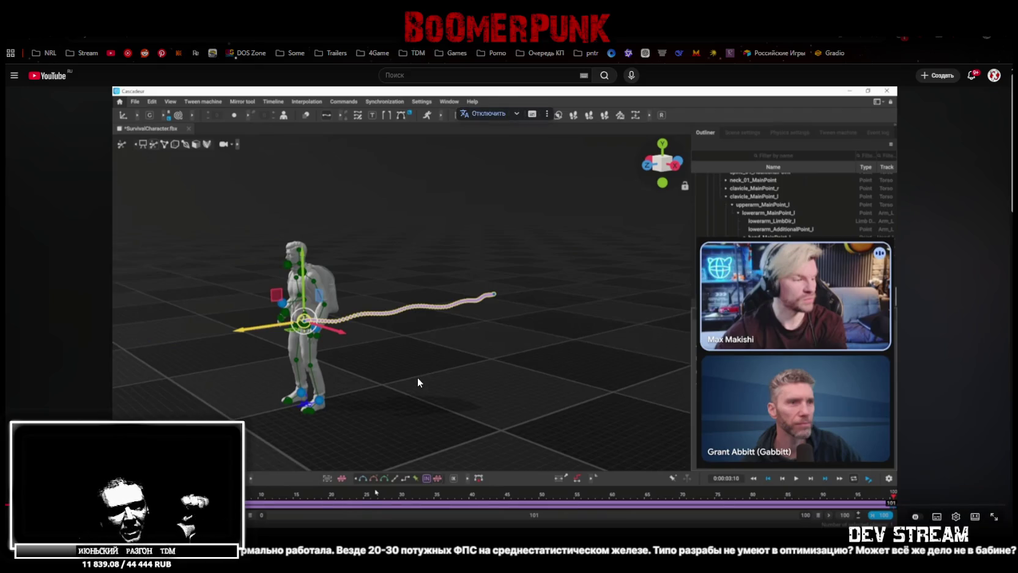
- Resume the Cascadeur demo after studying the character's trajectory curve
{"action": "left_click", "coordinate": [469, 326]}
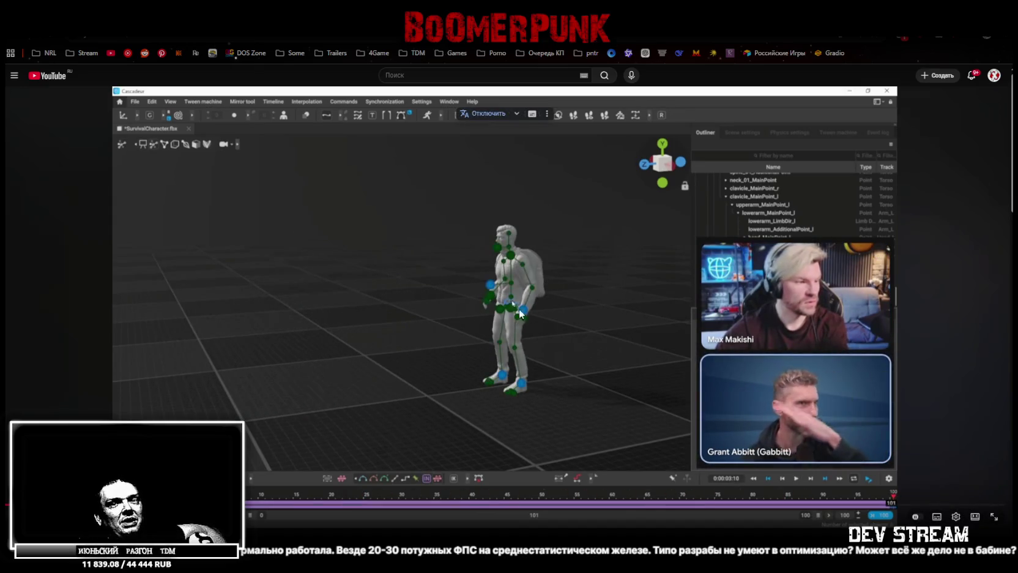
- Pause the Cascadeur demo with the rigged SurvivalCharacter on screen
{"action": "left_click", "coordinate": [453, 288]}
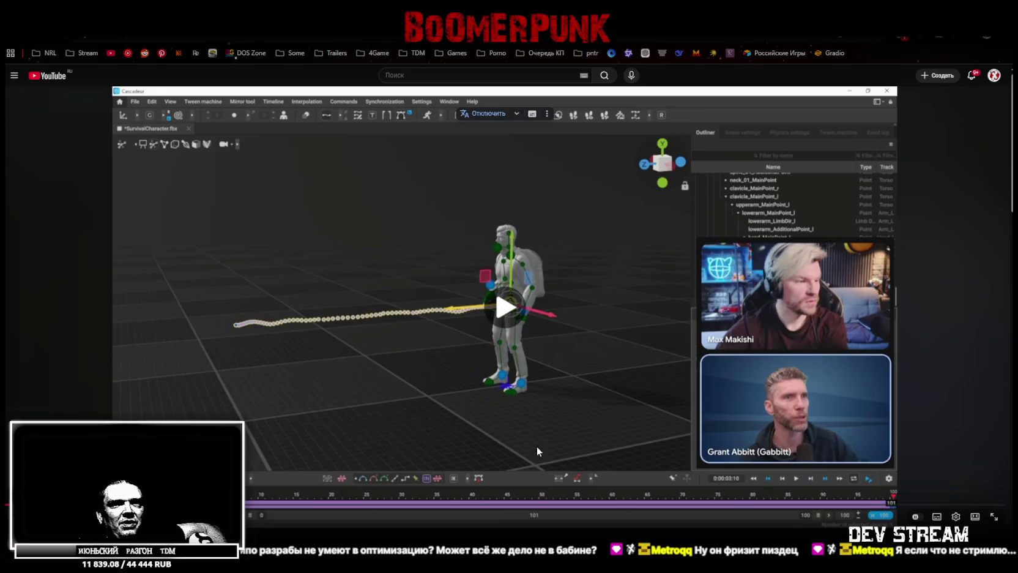
- Briefly freeze the demo on the SurvivalCharacter's pose, then resume playback
{"action": "left_click", "coordinate": [560, 344]}
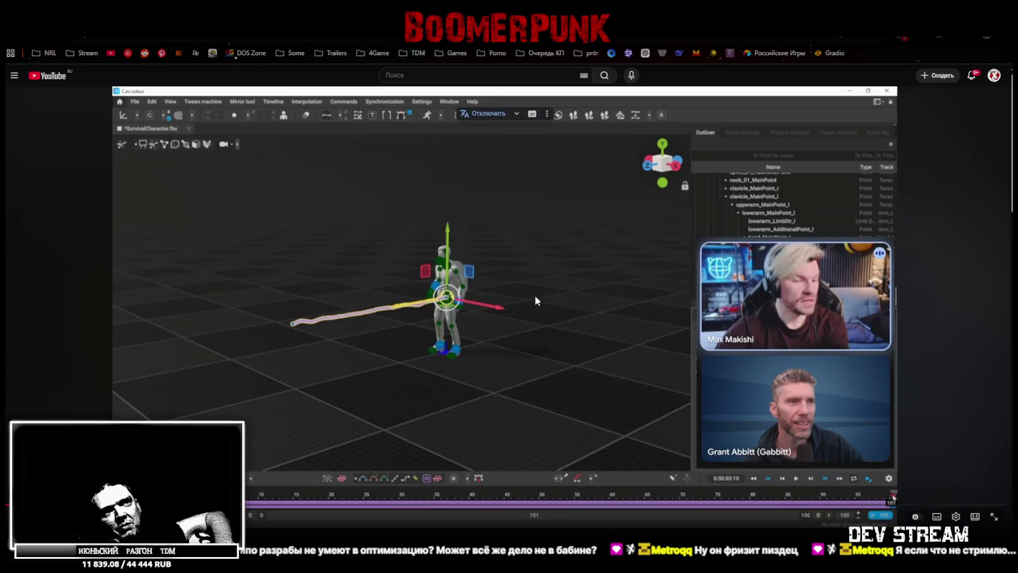
{"action": "left_click", "coordinate": [483, 318]}
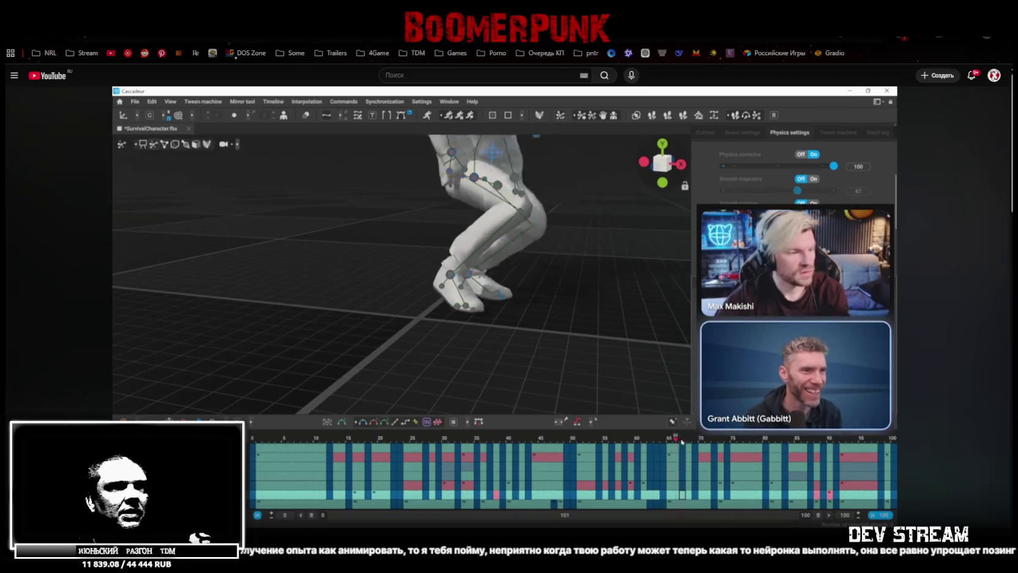
- Pause the demo with the SurvivalCharacter's legs shown near frame 58
{"action": "left_click", "coordinate": [934, 371]}
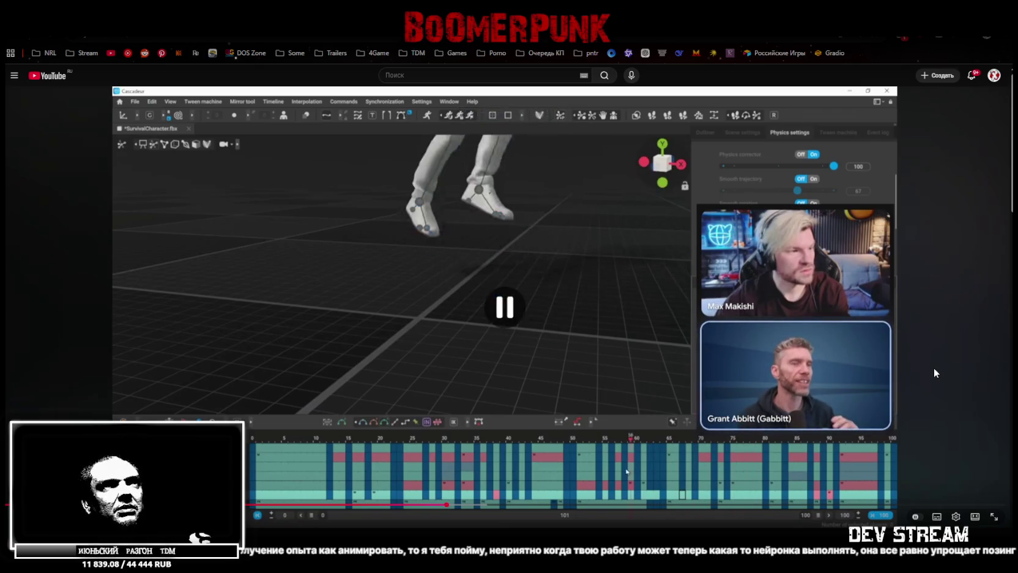